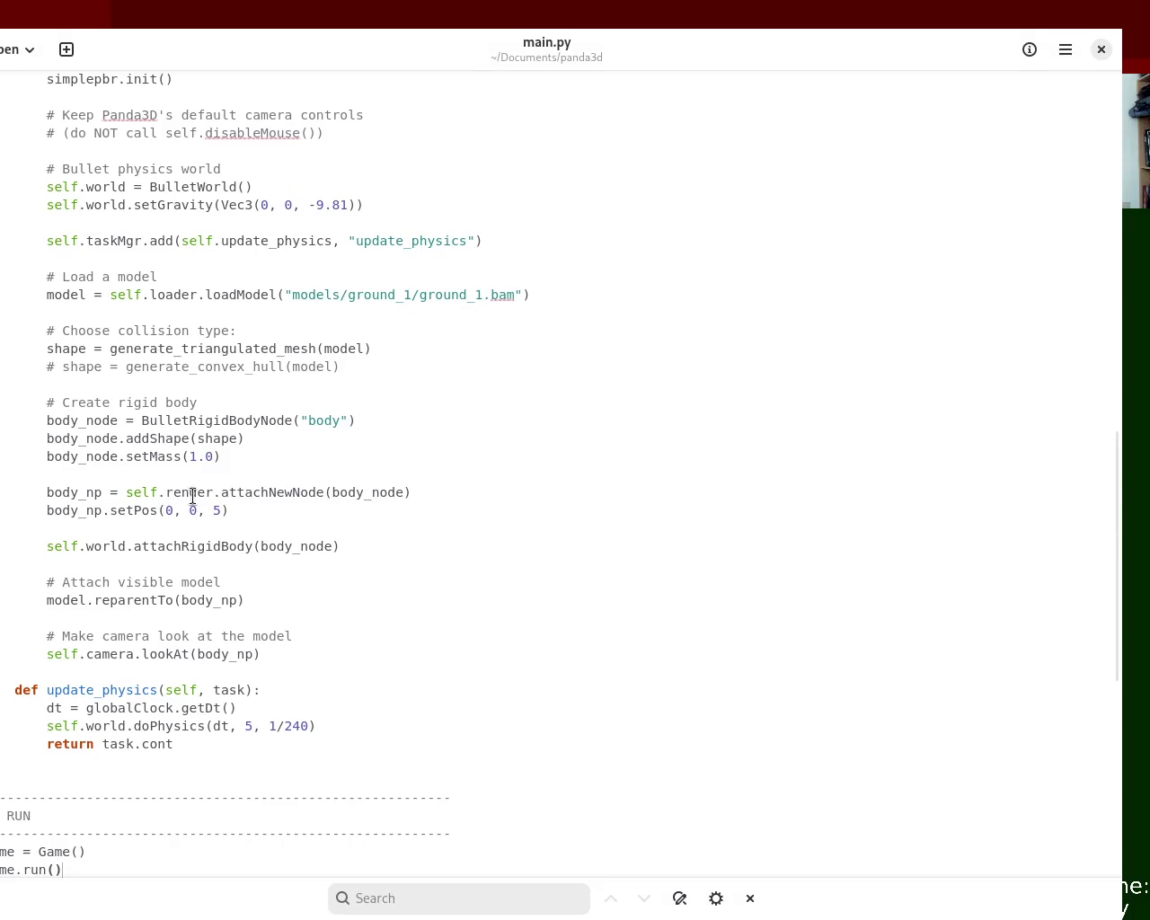
Change the rigid body mass in setMass() from 1.0 to 0 and save main.py
drag(190, 457, 220, 457)
text(0)
key(ctrl+s)
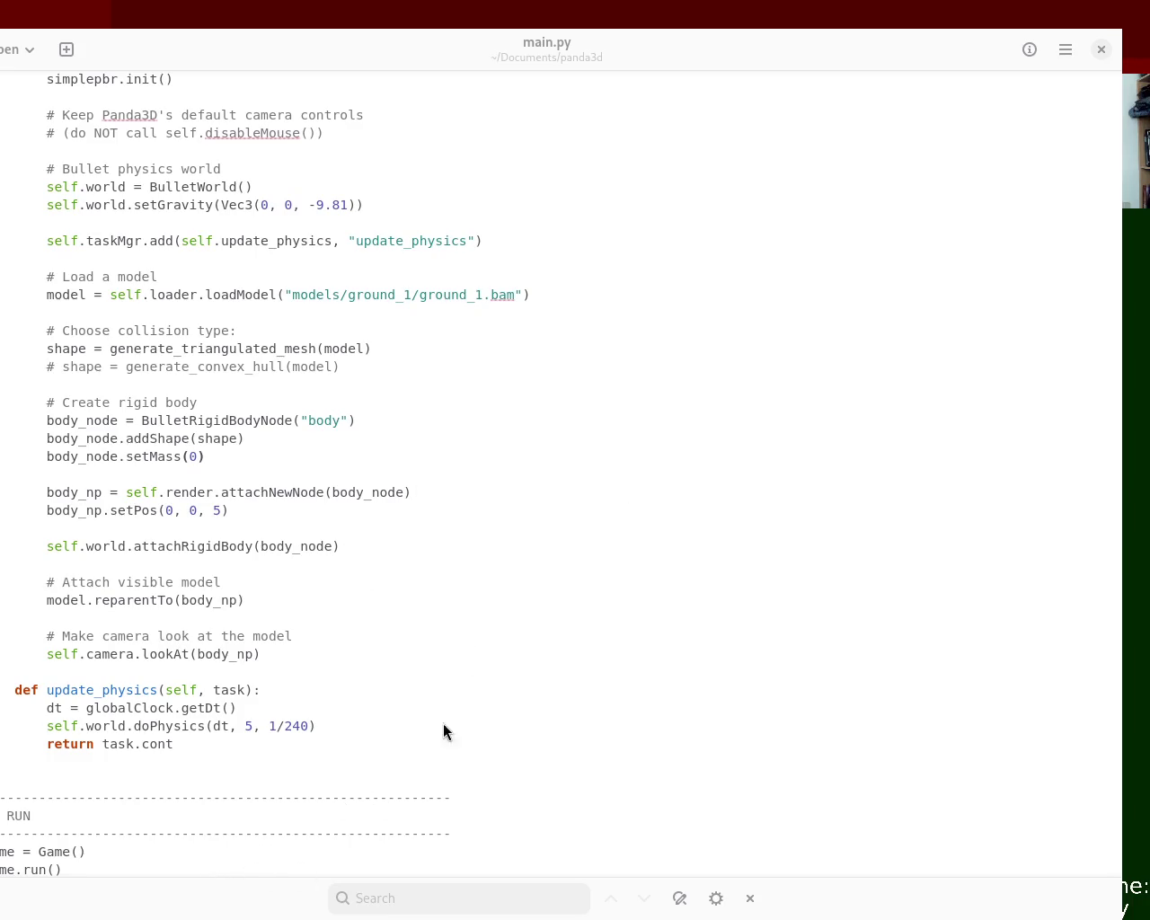
key(alt+Tab)
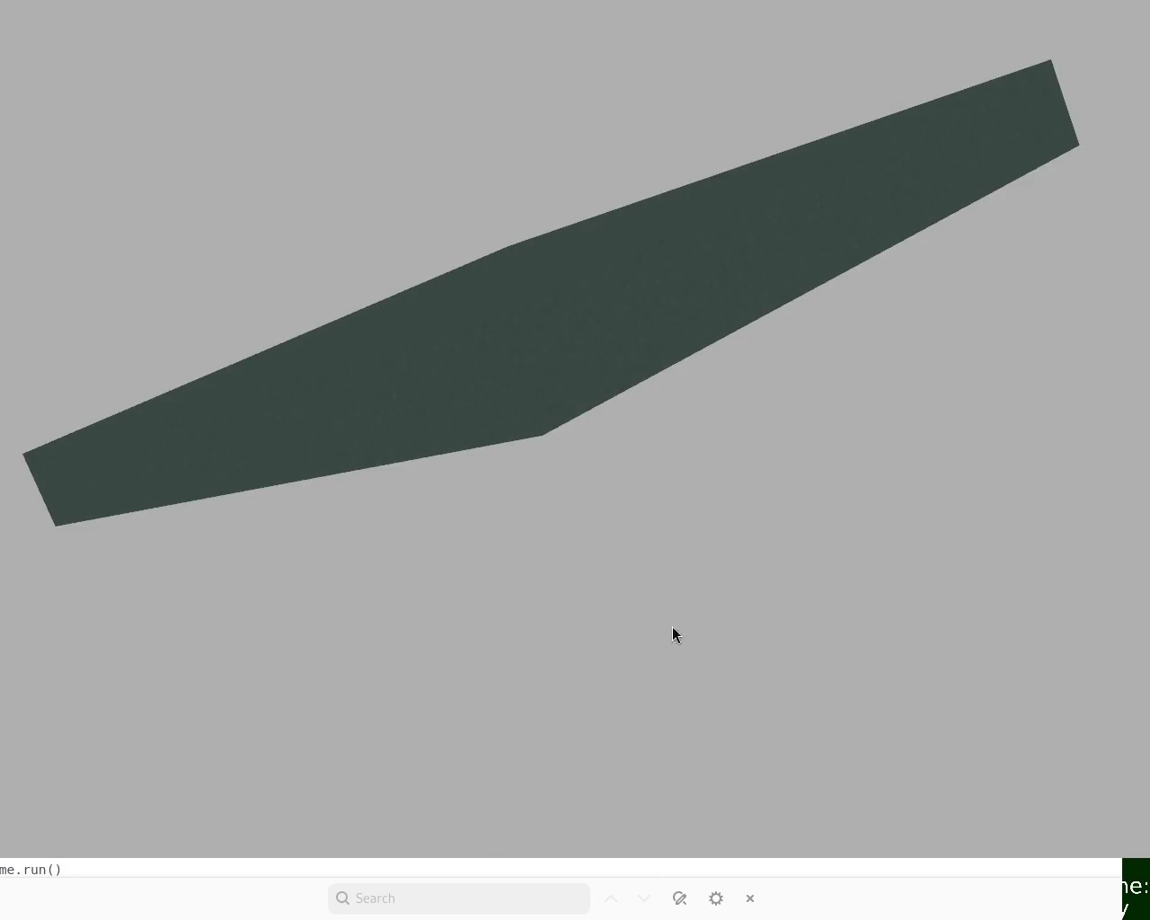
Orbit in close over the flat dark ground plane, then close the Panda3D window
mouse_move(537, 419)
mouse_down()
mouse_move(663, 525)
mouse_move(926, 542)
mouse_move(970, 576)
mouse_move(873, 588)
mouse_move(872, 695)
mouse_move(924, 592)
mouse_move(794, 511)
mouse_move(777, 484)
mouse_up()
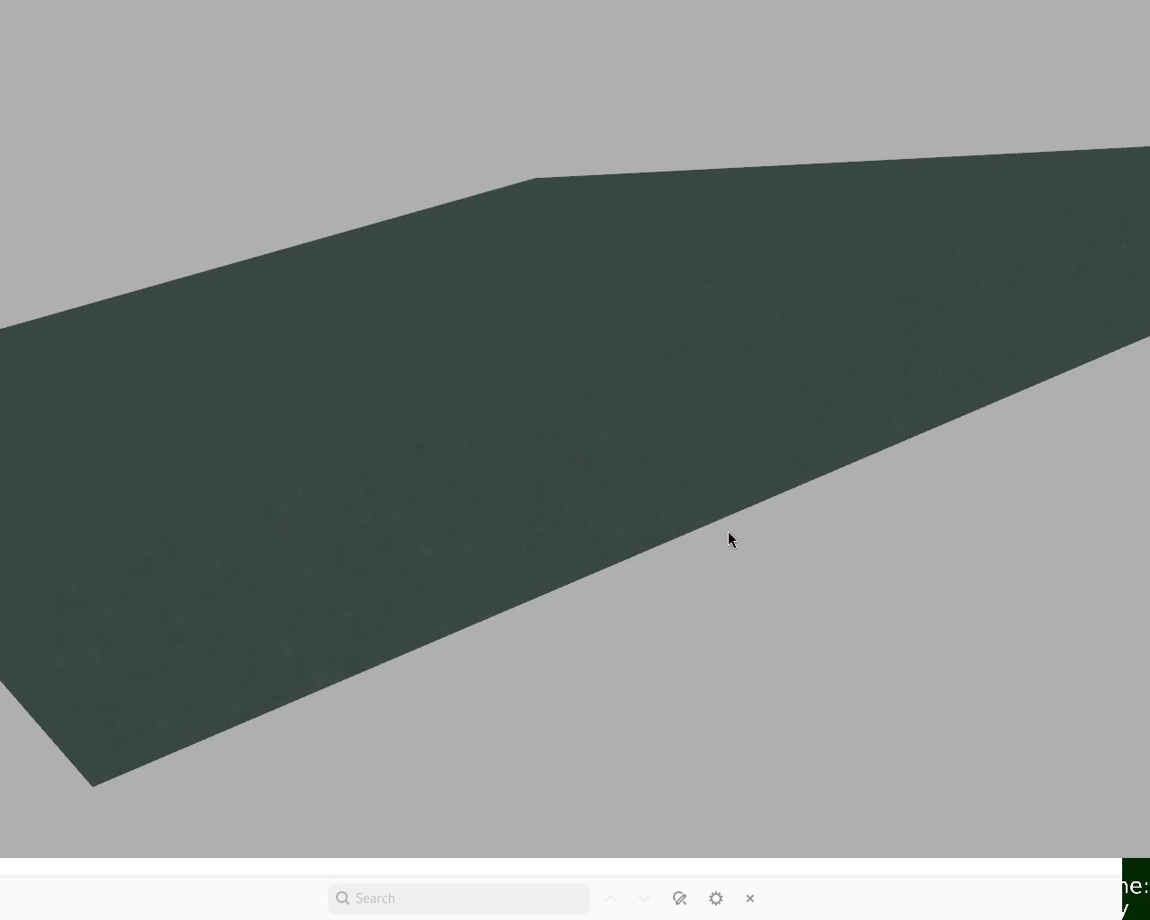
double_click(659, 231)
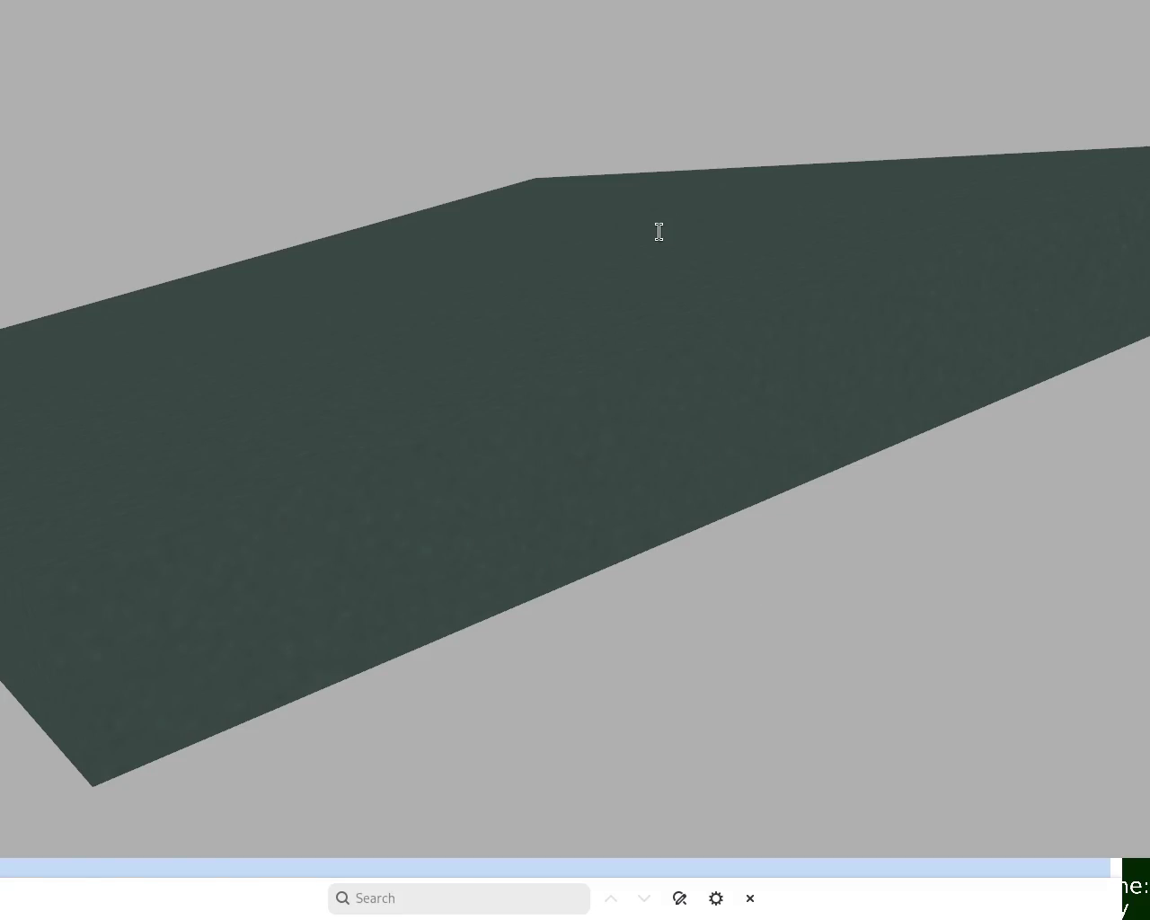
click(658, 232)
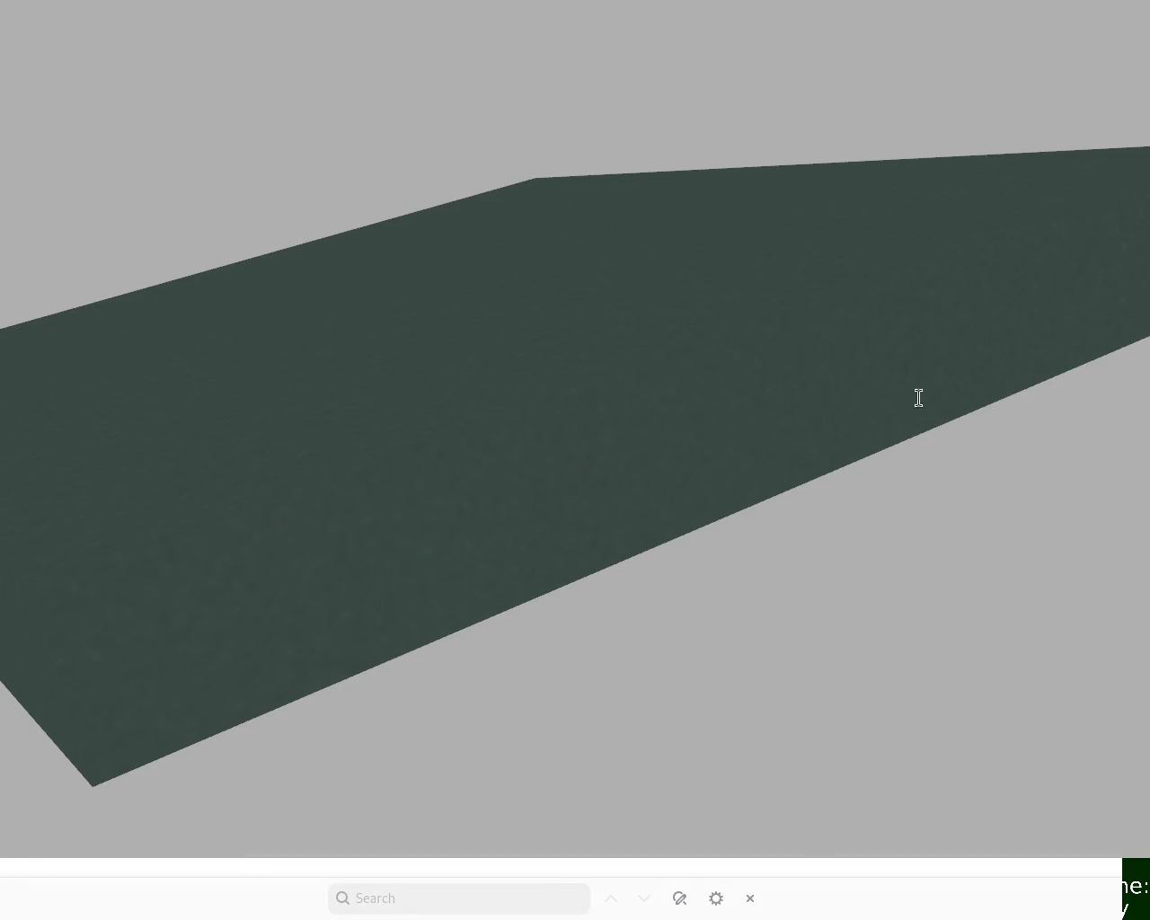
key(Escape)
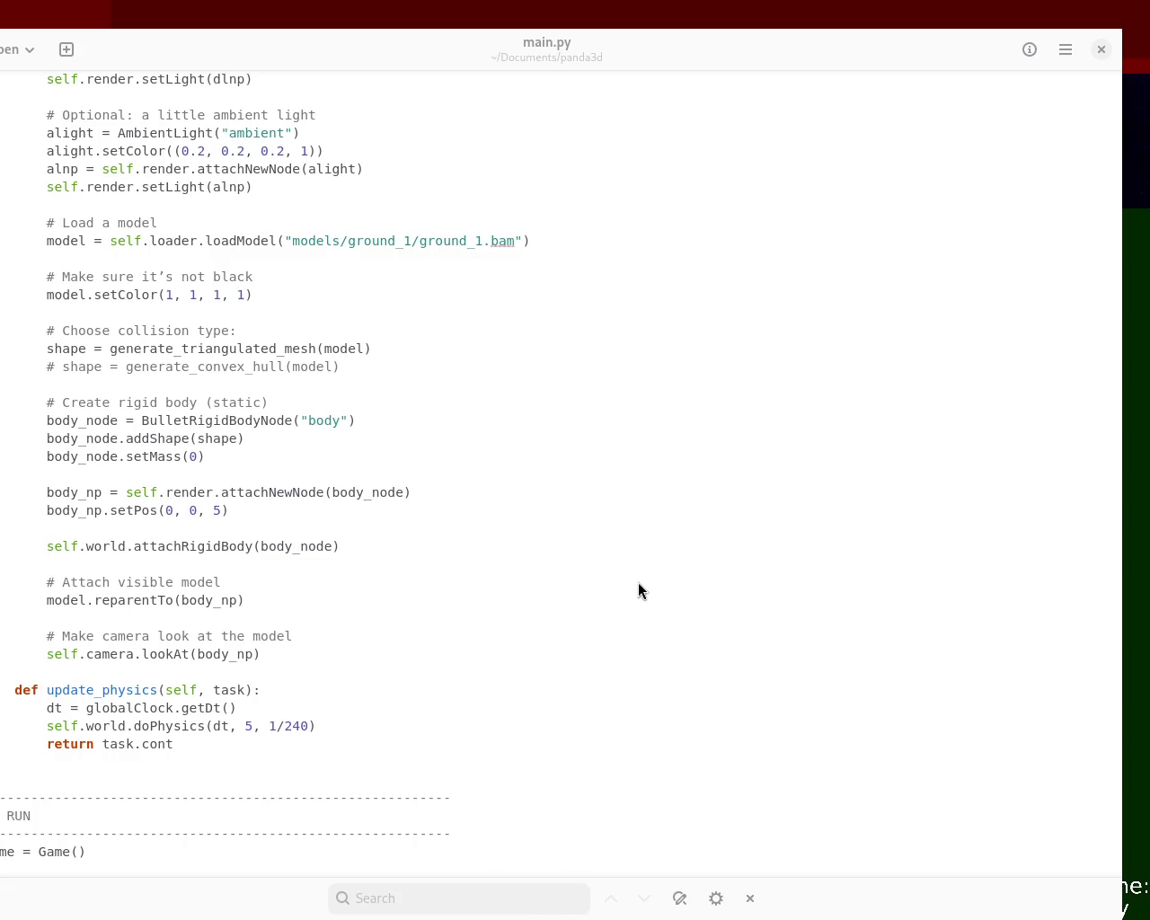
Overwrite all of main.py with the pasted simplepbr and Bullet collision code and save
click(506, 308)
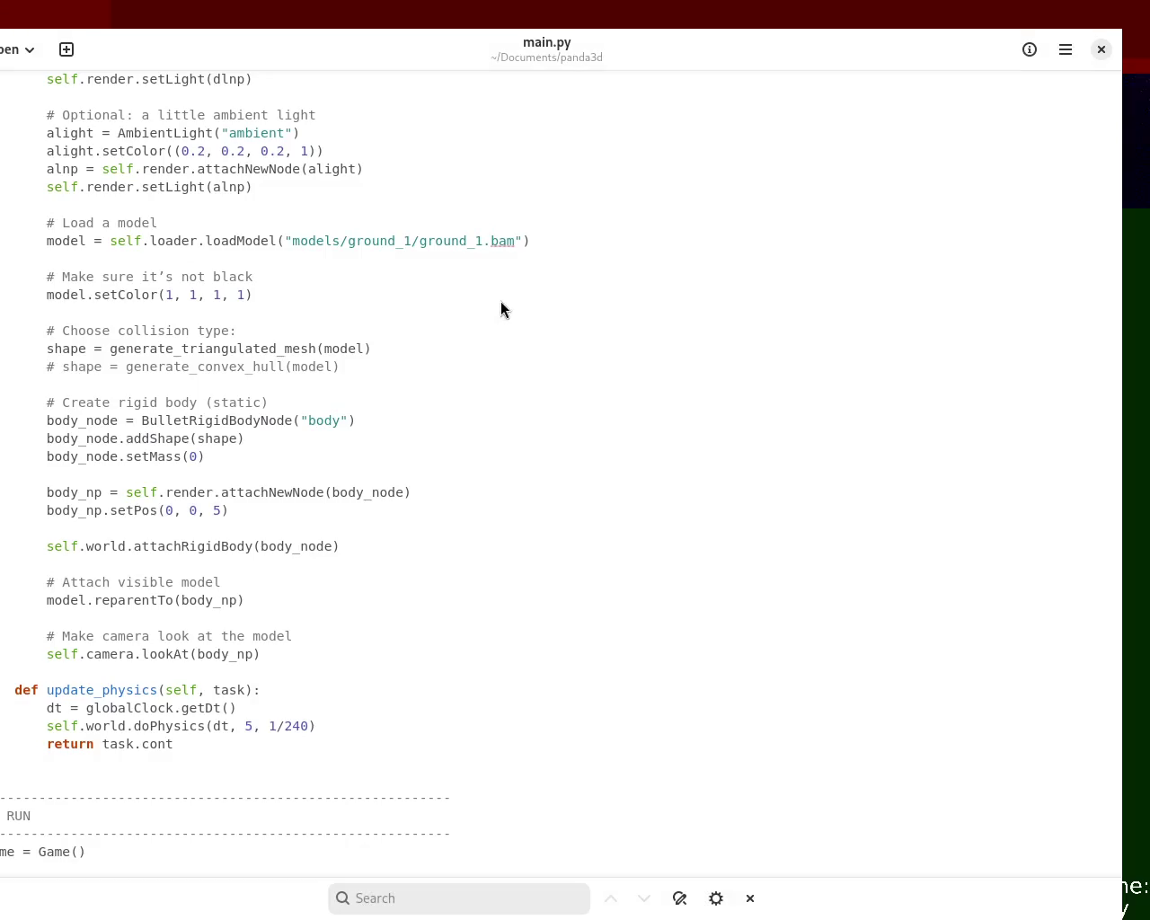
key(ctrl+a)
key(ctrl+v)
mouse_move(1124, 470)
mouse_down()
mouse_move(1122, 292)
mouse_move(1113, 590)
mouse_move(1129, 493)
mouse_move(1119, 436)
mouse_move(1120, 113)
mouse_up()
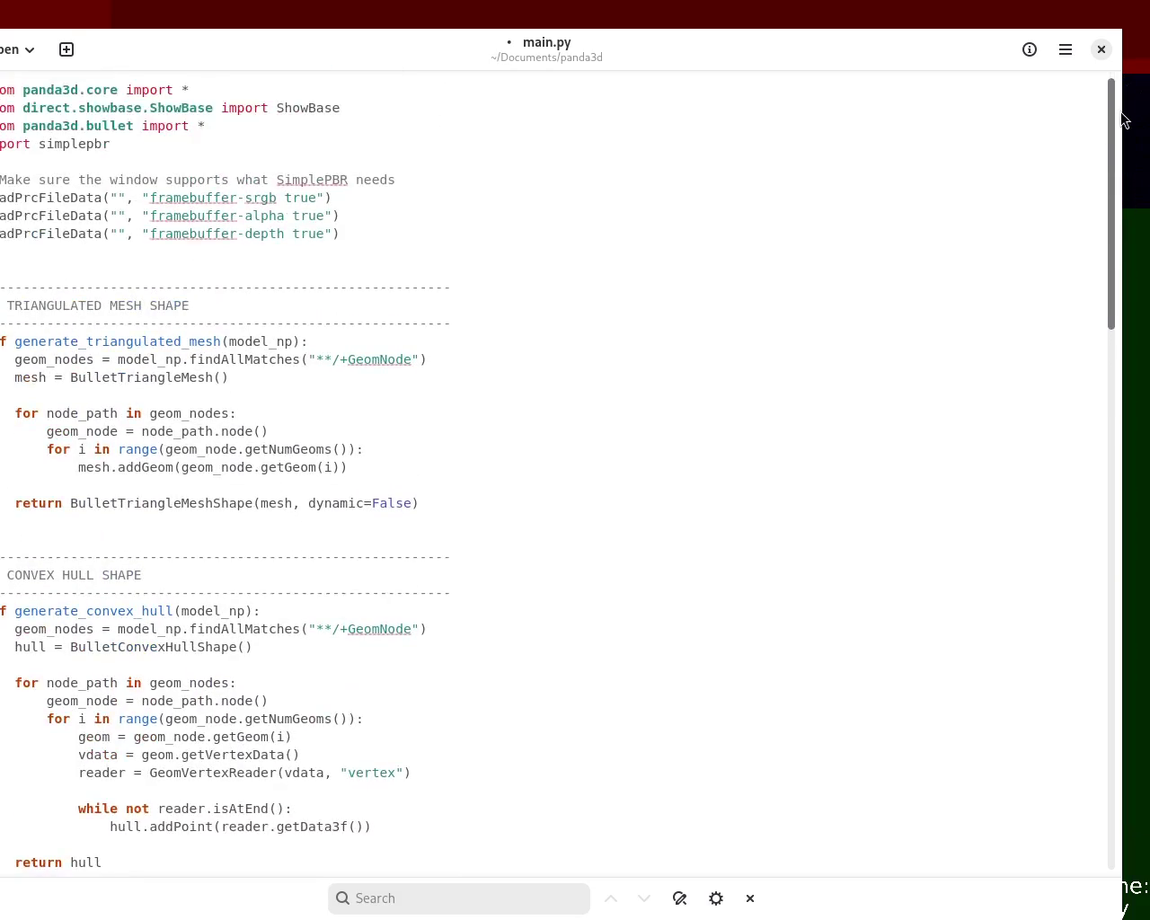
key(ctrl+s)
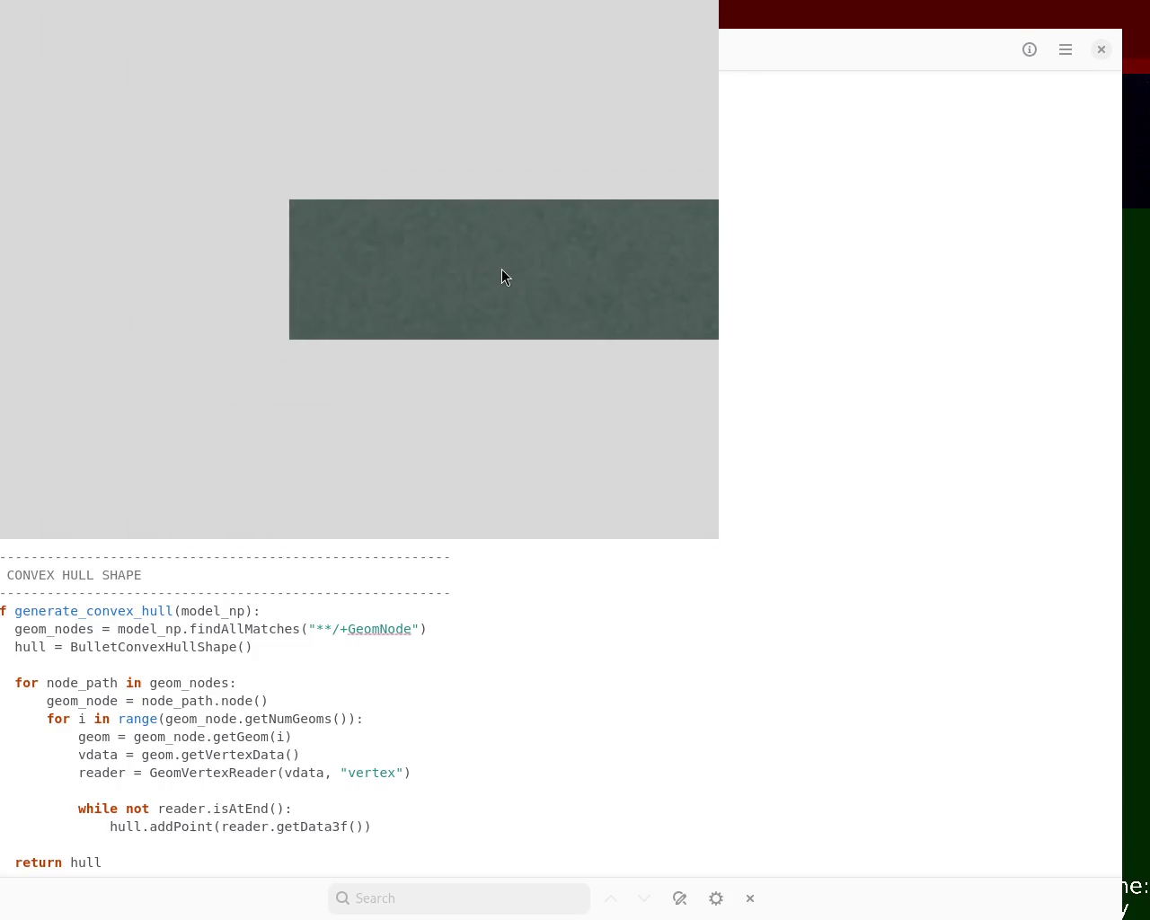
Orbit and zoom around the textured slab with the Panda3D window enlarged nearly full screen
mouse_move(501, 277)
middle_down()
mouse_move(493, 330)
mouse_move(570, 329)
mouse_move(388, 263)
middle_up()
mouse_move(388, 263)
right_down()
mouse_move(369, 308)
mouse_move(387, 385)
mouse_move(396, 241)
mouse_move(435, 287)
right_up()
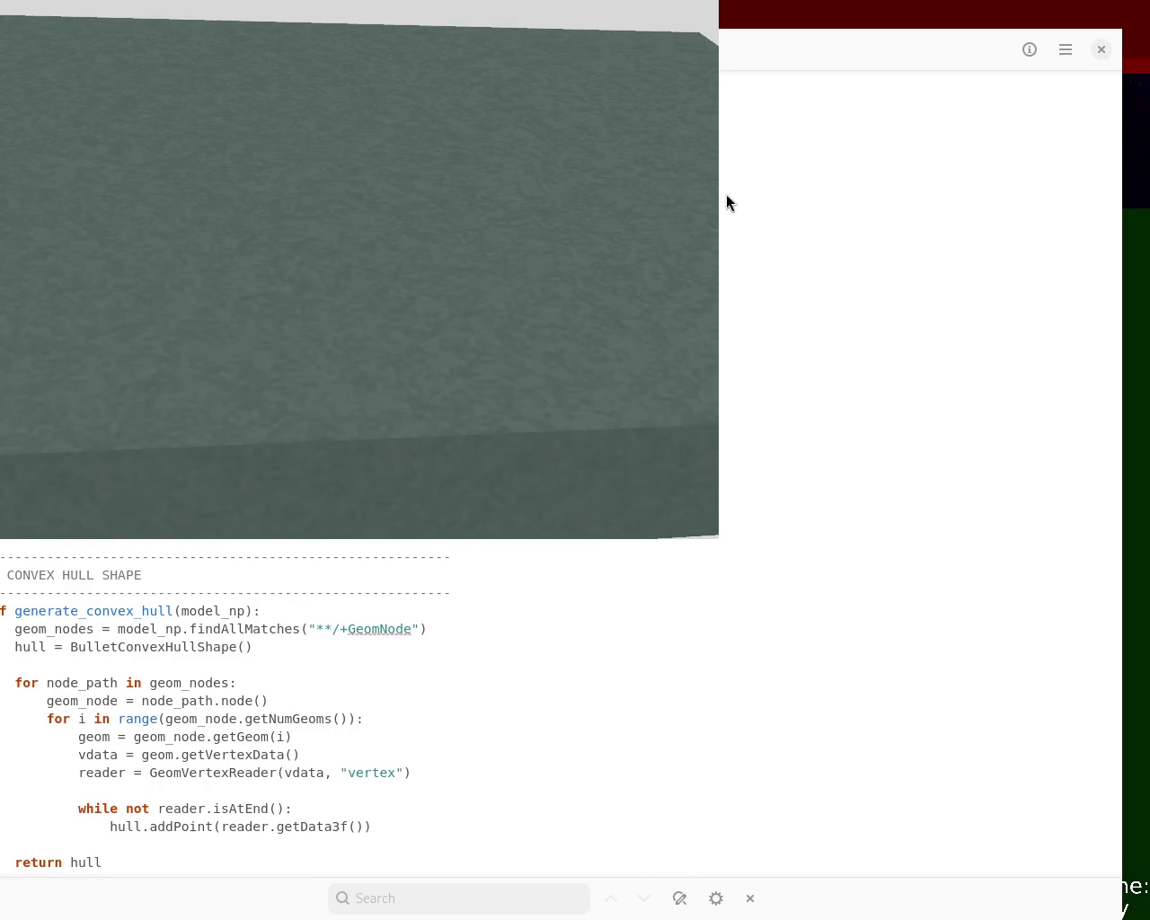
double_click(725, 195)
mouse_move(688, 300)
middle_down()
mouse_move(815, 456)
mouse_move(817, 334)
mouse_move(788, 449)
mouse_move(728, 508)
mouse_move(798, 488)
mouse_move(869, 544)
mouse_move(869, 411)
mouse_move(701, 410)
mouse_move(793, 500)
mouse_move(721, 508)
mouse_move(766, 441)
mouse_move(796, 342)
mouse_move(587, 627)
mouse_move(641, 436)
mouse_move(739, 547)
mouse_move(787, 647)
mouse_move(625, 622)
middle_up()
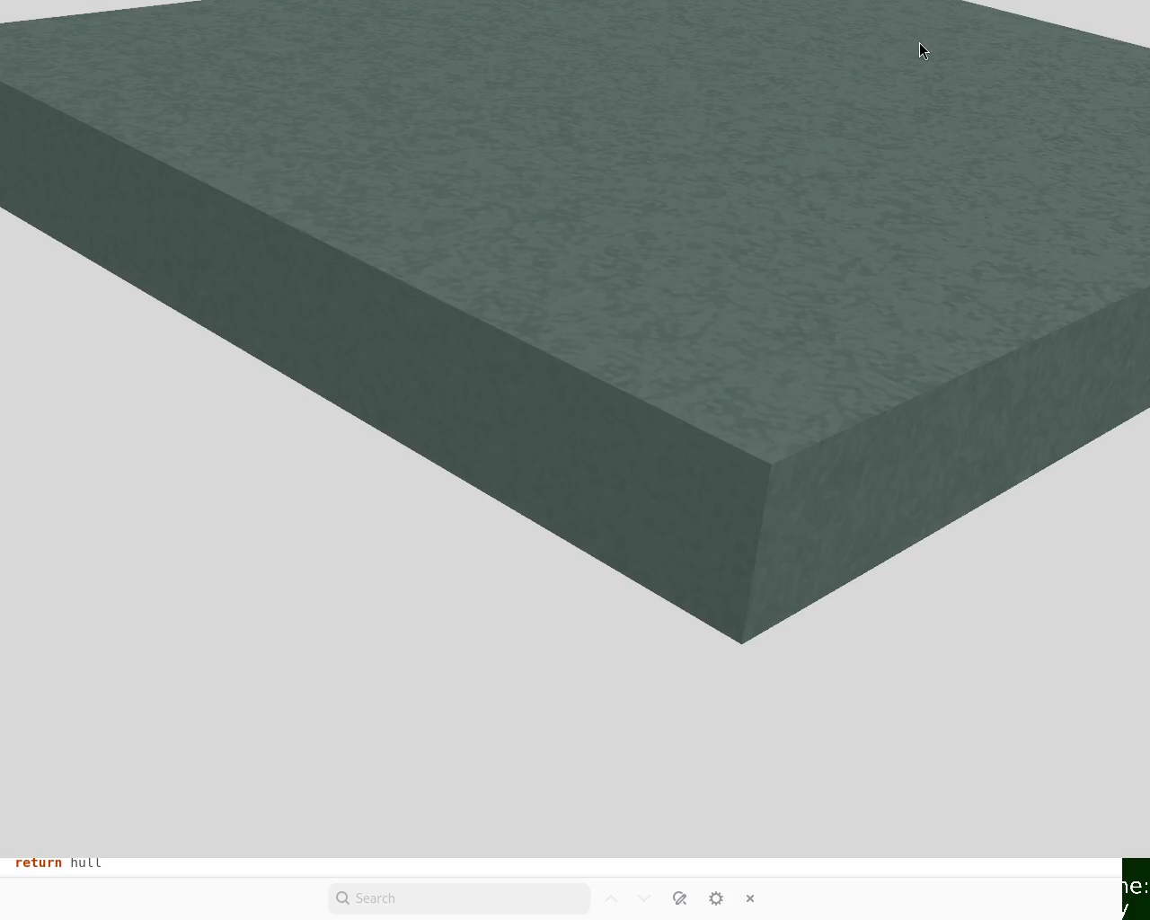
Shrink the Panda3D window, zoom onto the slab's top face, reposition it, and hide the editor
super+middle_drag(919, 47, 586, 291)
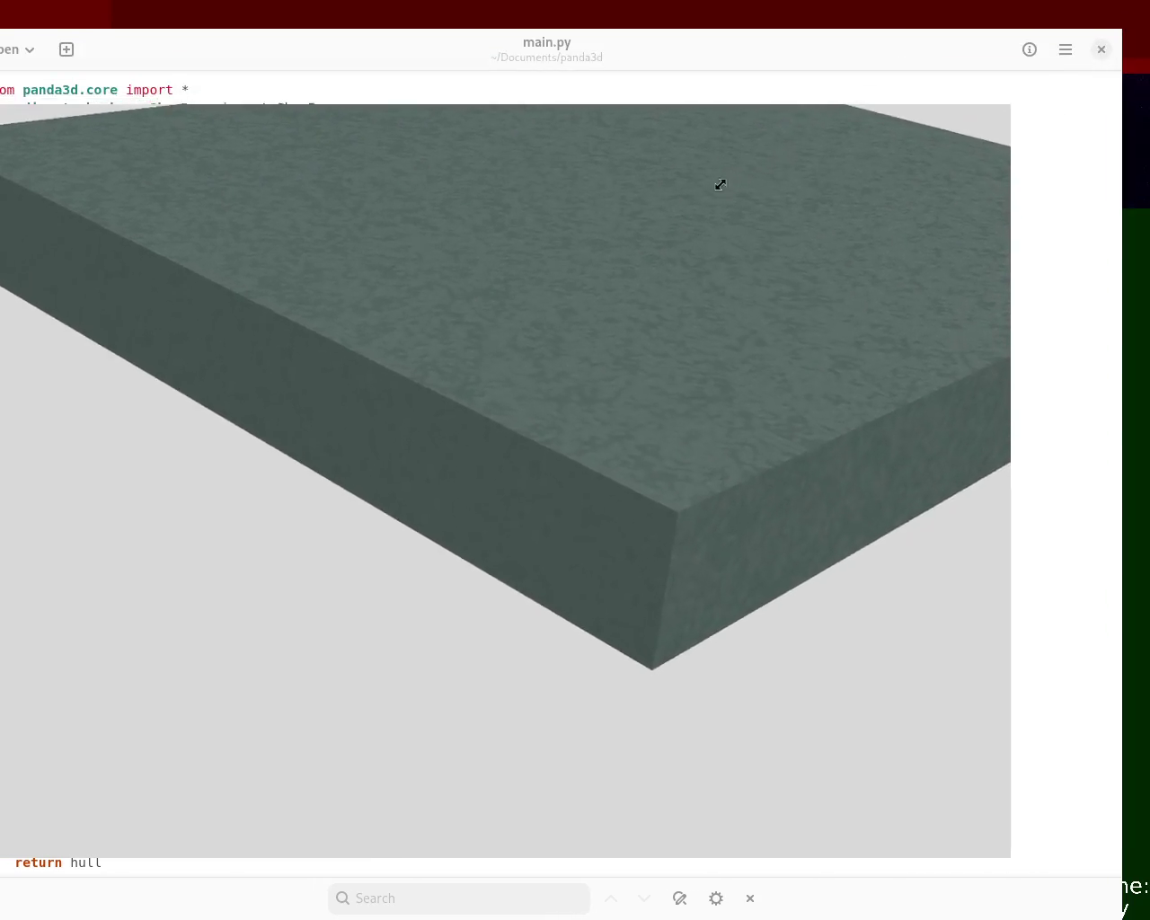
super+middle_drag(586, 291, 640, 277)
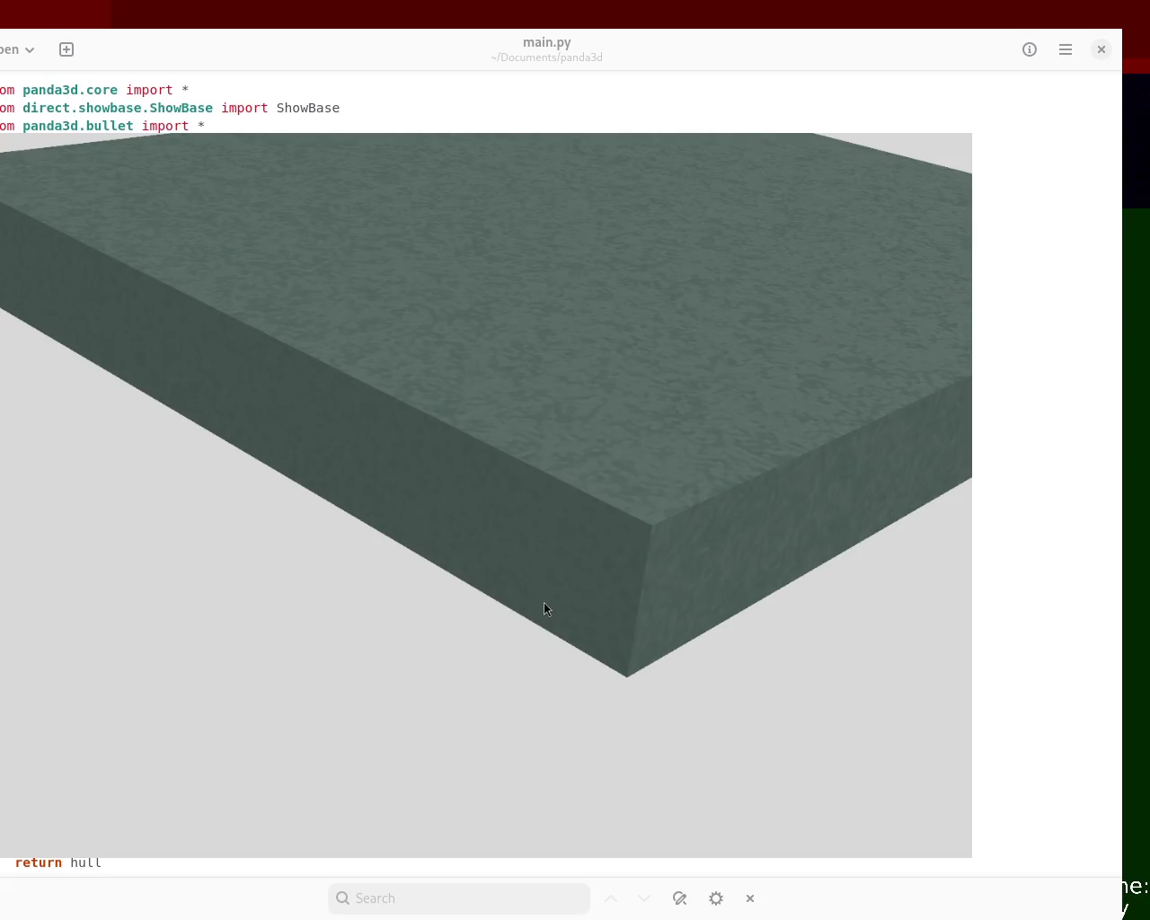
mouse_move(582, 402)
middle_down()
mouse_move(490, 441)
mouse_move(408, 521)
mouse_move(536, 516)
mouse_move(598, 453)
mouse_move(590, 362)
mouse_move(521, 347)
mouse_move(554, 495)
mouse_move(415, 550)
mouse_move(455, 551)
mouse_move(521, 482)
mouse_move(562, 547)
mouse_move(563, 500)
middle_up()
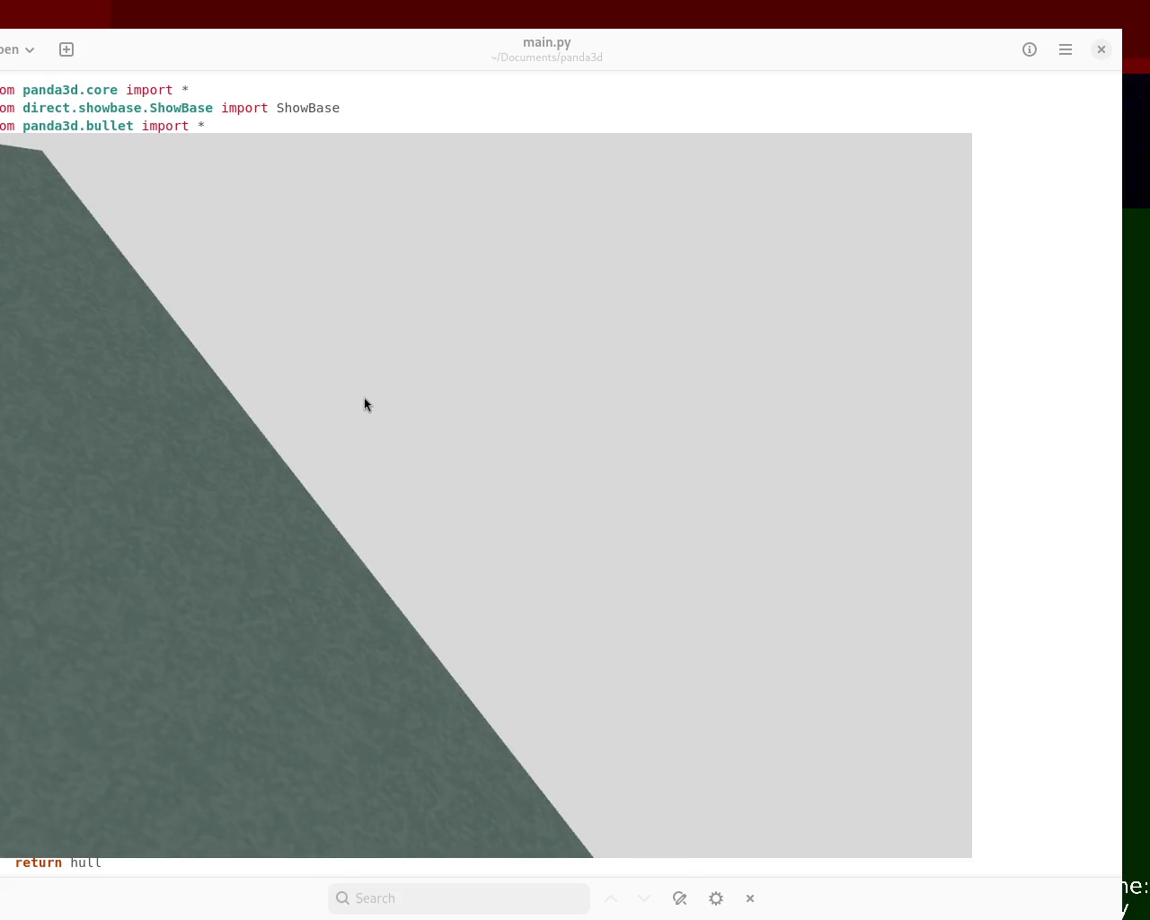
super+drag(366, 404, 679, 644)
key(super+h)
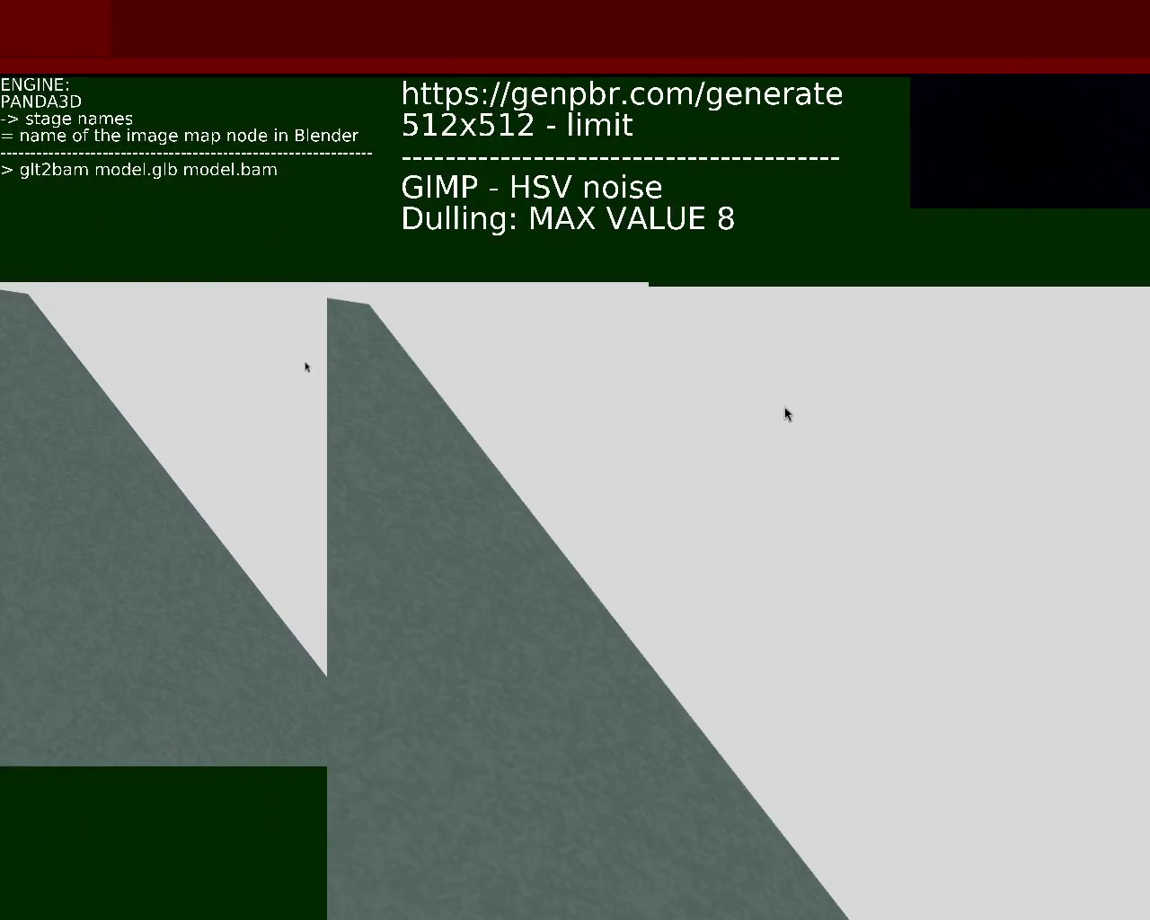
Move the Panda3D slab window up-left, then down-right, and close it
super+drag(608, 535, 423, 485)
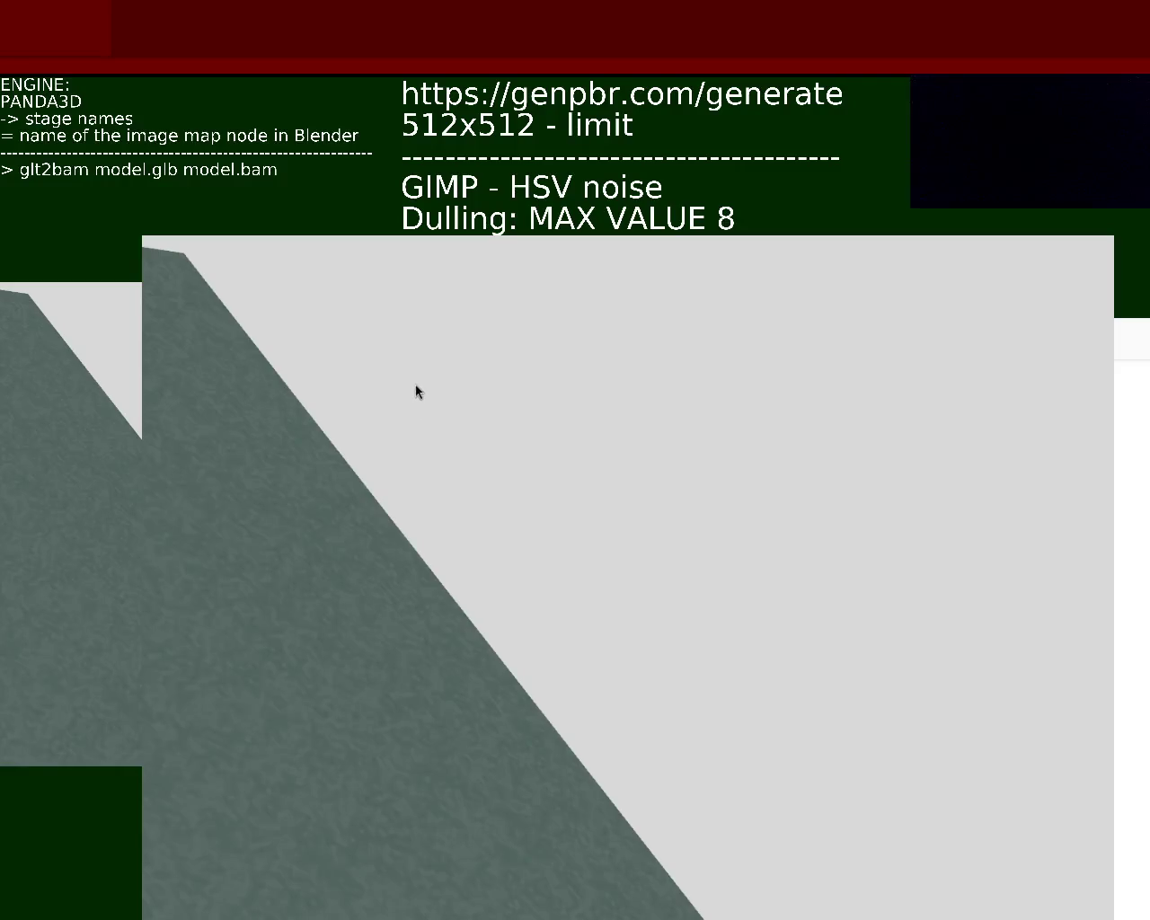
super+drag(406, 376, 673, 595)
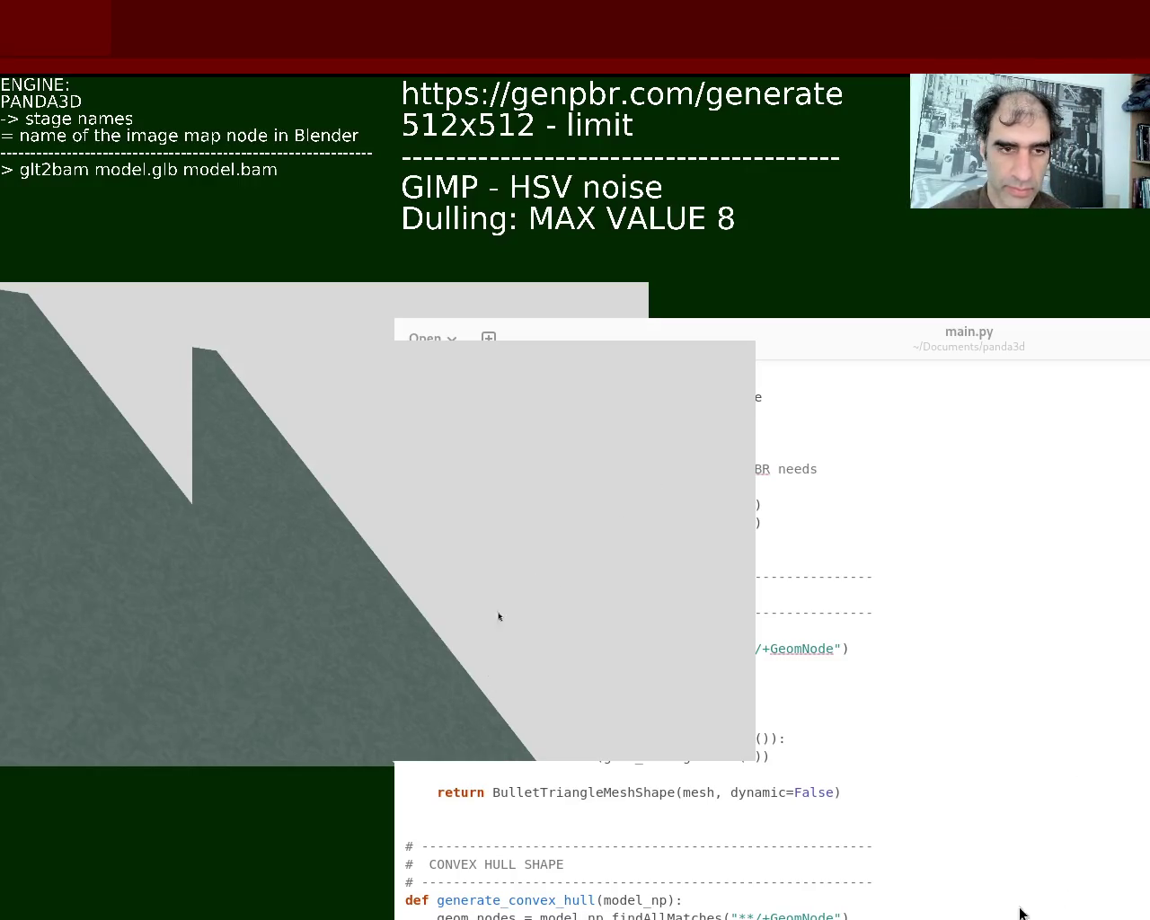
key(Escape)
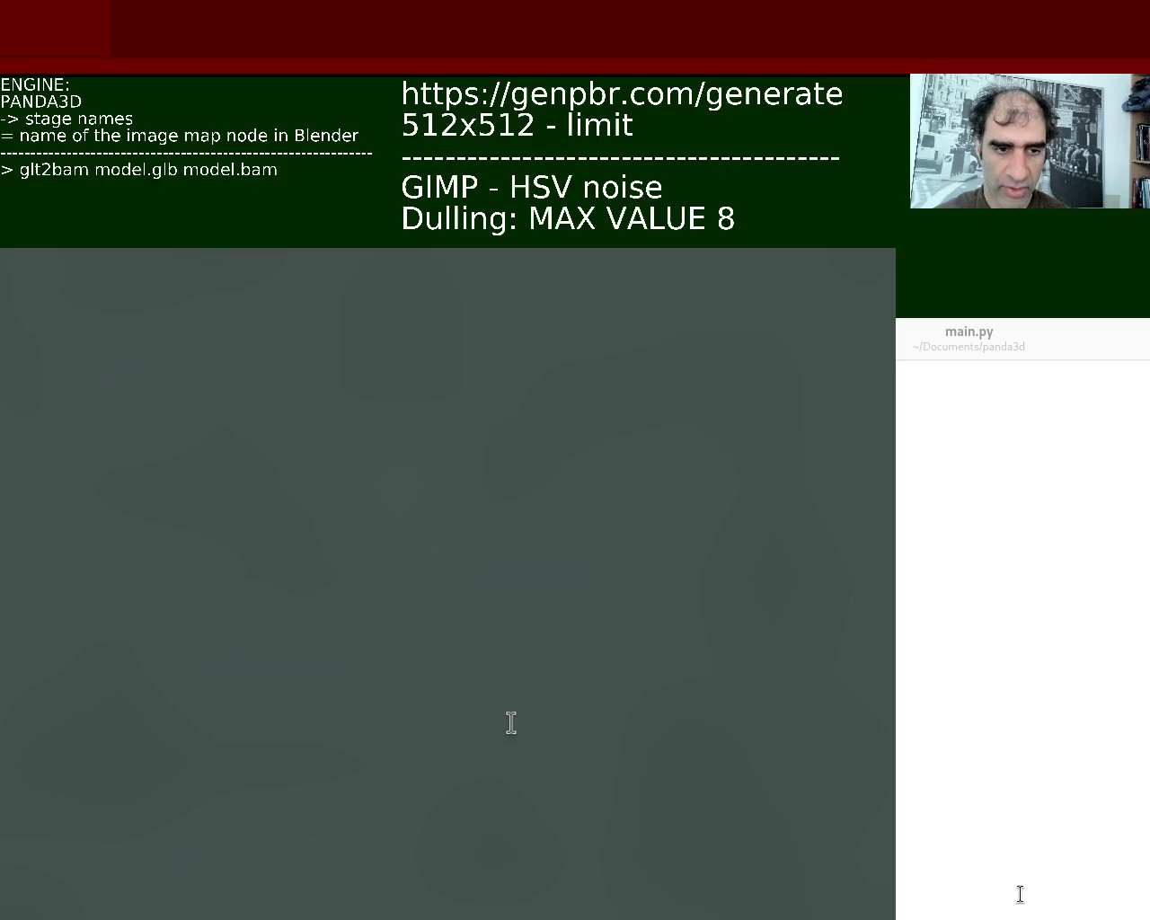
Make the top note line read 'panda3d-simplepbr' and reposition the Panda3D window
text(simple)
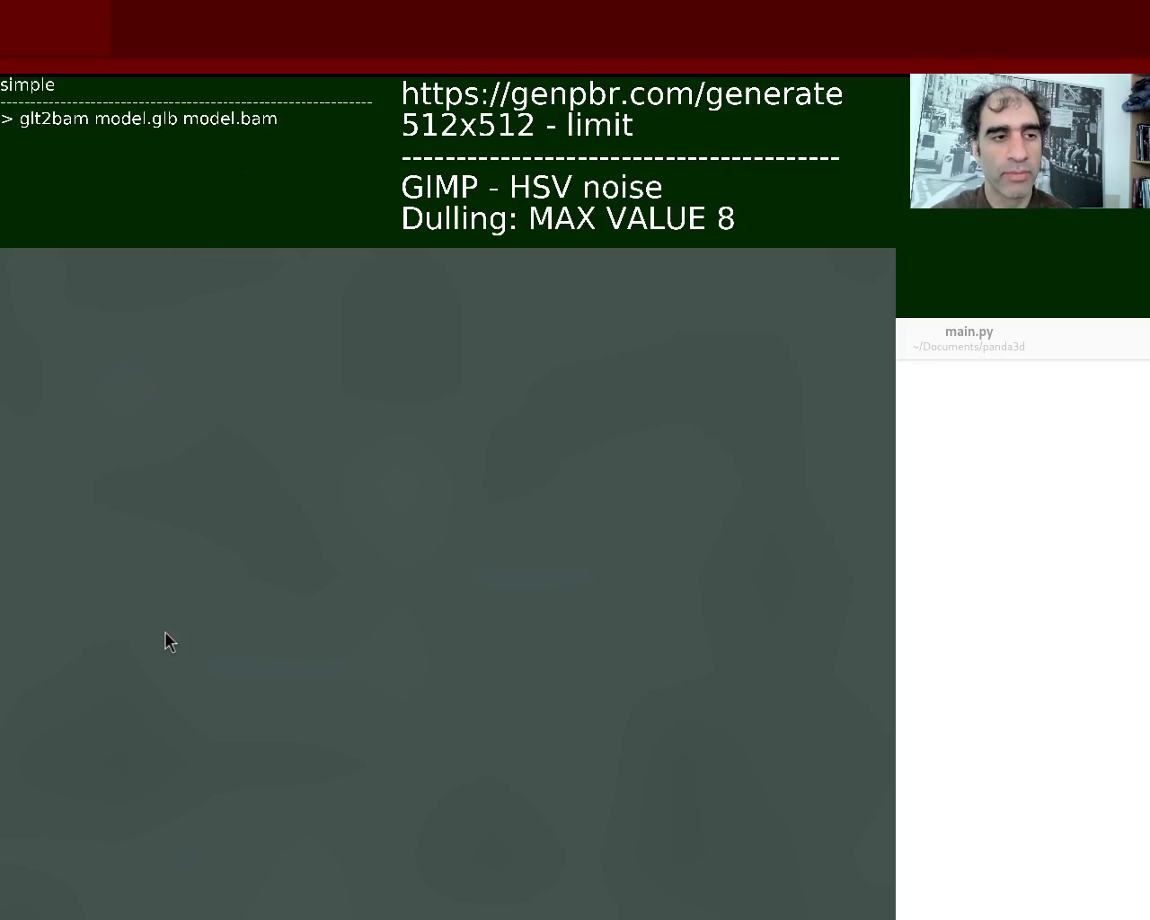
text(pbr)
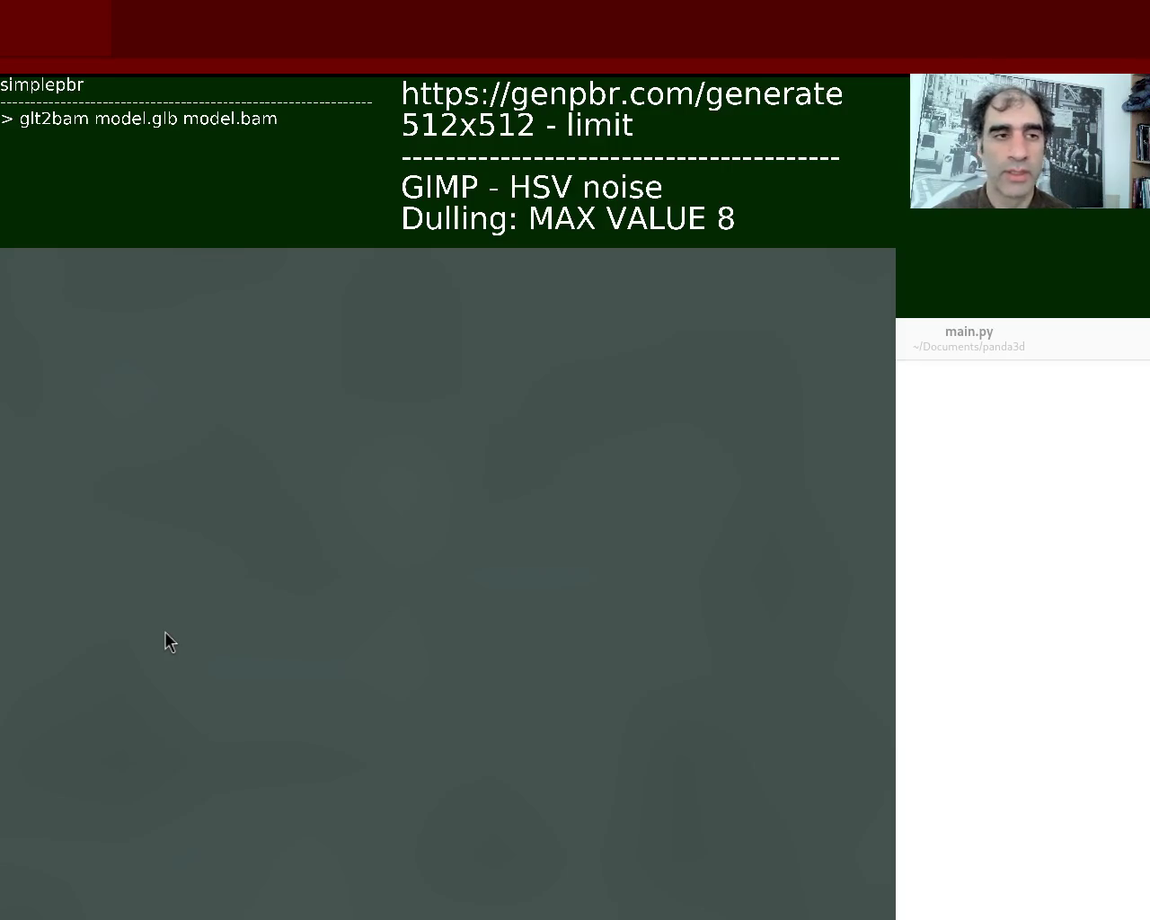
key(Home)
text(panda3d-)
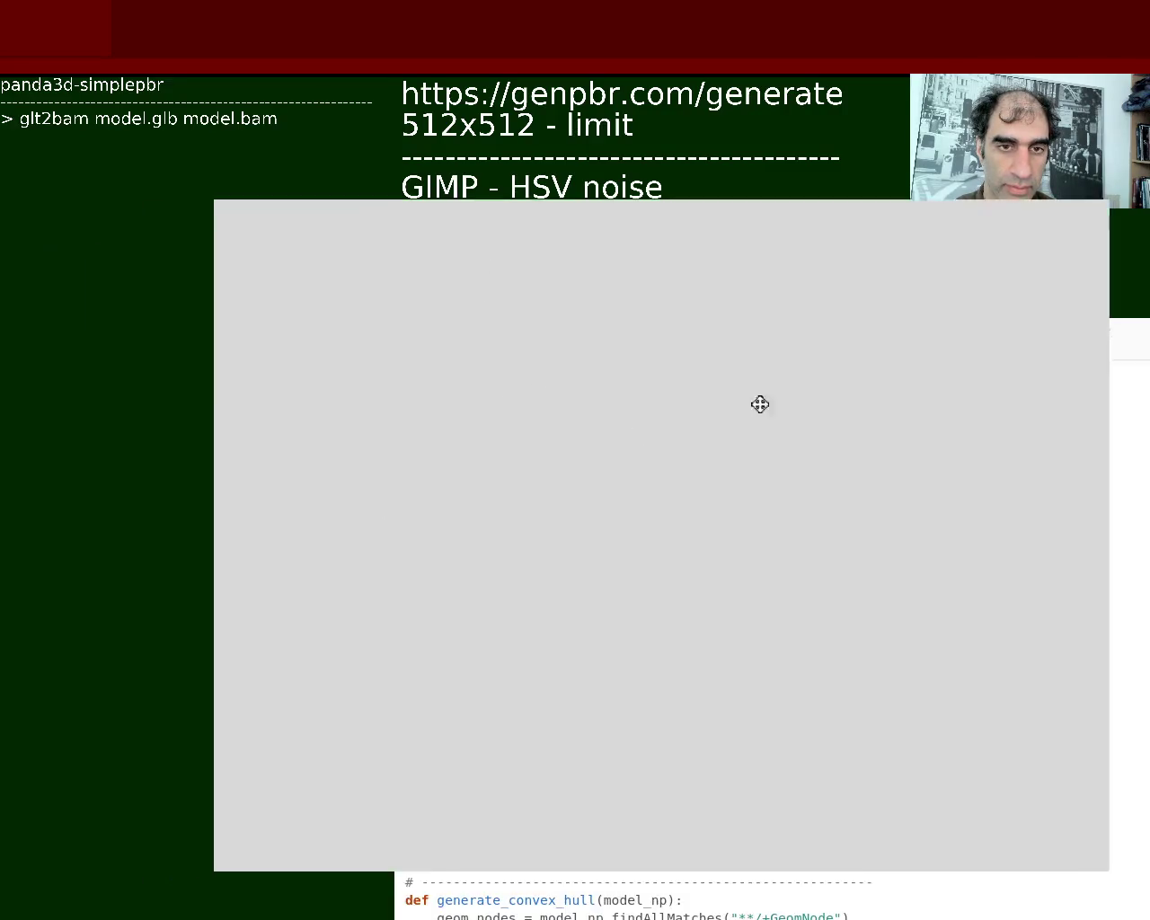
mouse_move(508, 422)
alt+mouse_down()
mouse_move(673, 414)
mouse_move(490, 469)
alt+mouse_up()
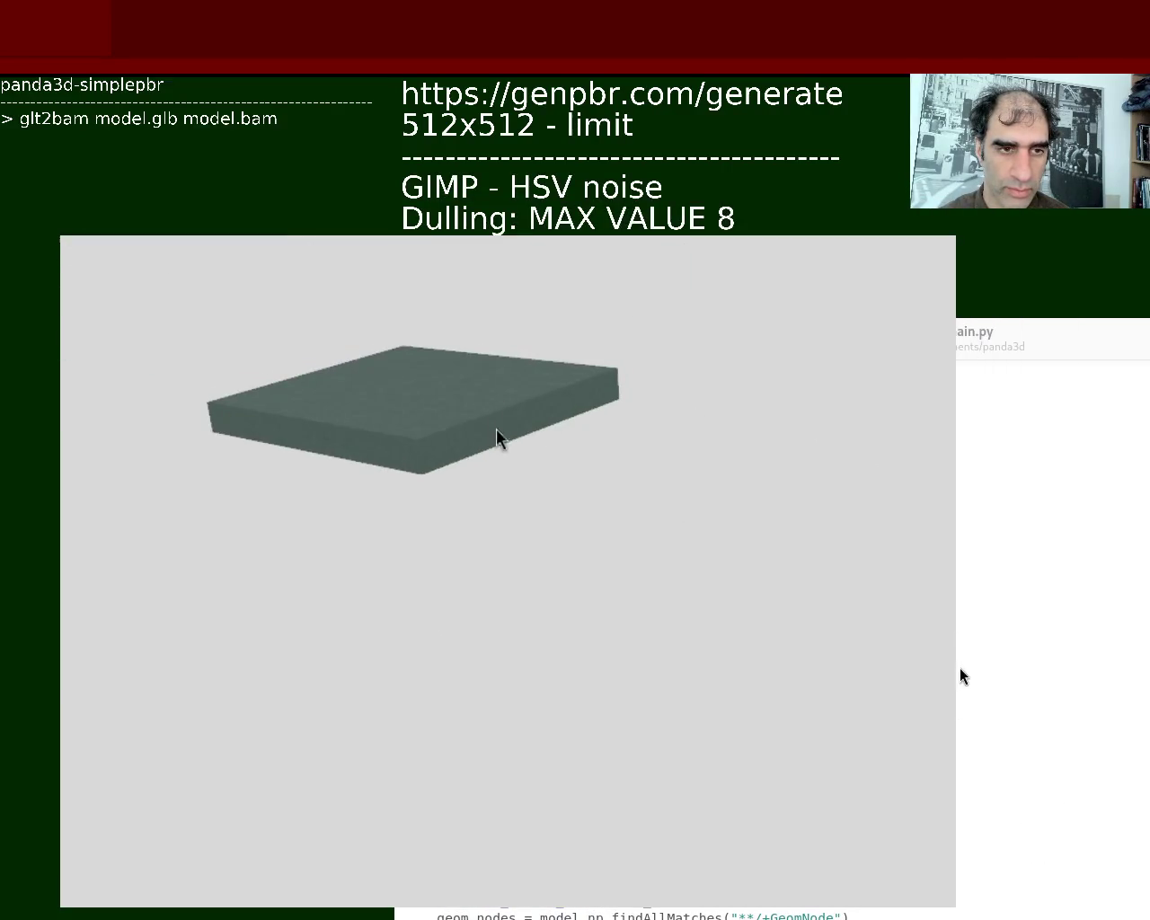
Orbit and zoom in until the slab's noisy green-grey top texture fills the view
mouse_move(440, 385)
middle_down()
mouse_move(564, 464)
mouse_move(557, 490)
middle_up()
mouse_move(557, 490)
right_down()
mouse_move(542, 418)
mouse_move(529, 588)
mouse_move(526, 447)
mouse_move(559, 375)
mouse_move(529, 503)
mouse_move(538, 434)
mouse_move(626, 583)
mouse_move(605, 531)
mouse_move(605, 400)
mouse_move(569, 489)
mouse_move(569, 446)
mouse_move(559, 476)
right_up()
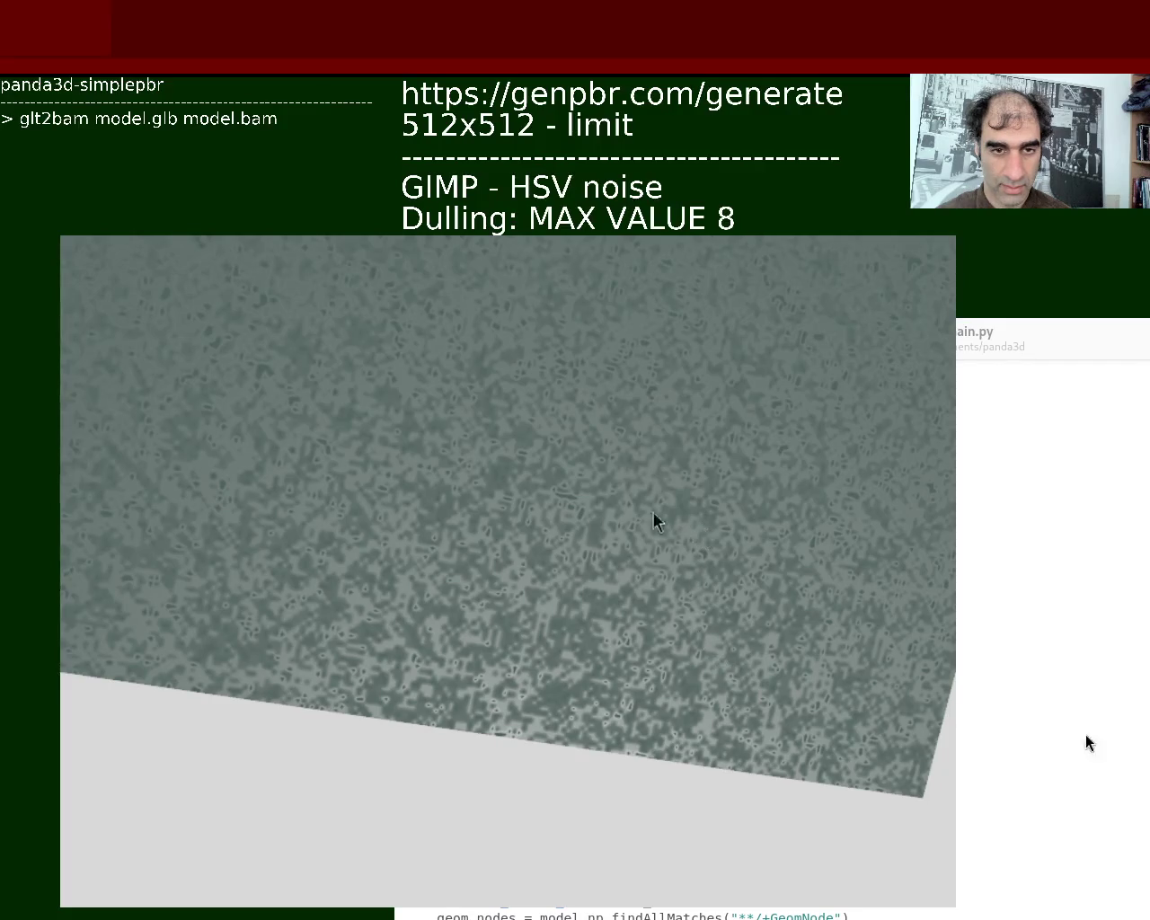
Tilt the camera over the slab top, then resize and move the viewer aside to reveal main.py
mouse_move(562, 654)
middle_down()
mouse_move(568, 596)
mouse_move(564, 706)
mouse_move(547, 475)
mouse_move(567, 300)
mouse_move(495, 510)
mouse_move(577, 381)
mouse_move(669, 395)
mouse_move(650, 468)
mouse_move(767, 402)
mouse_move(695, 416)
mouse_move(709, 318)
mouse_move(693, 372)
mouse_move(754, 342)
mouse_move(638, 467)
mouse_move(746, 423)
mouse_move(685, 359)
mouse_move(1119, 513)
middle_up()
mouse_move(955, 461)
middle_down()
mouse_move(898, 593)
mouse_move(802, 622)
mouse_move(872, 872)
mouse_move(844, 872)
mouse_move(873, 822)
mouse_move(754, 843)
mouse_move(852, 911)
mouse_move(822, 820)
mouse_move(880, 764)
middle_up()
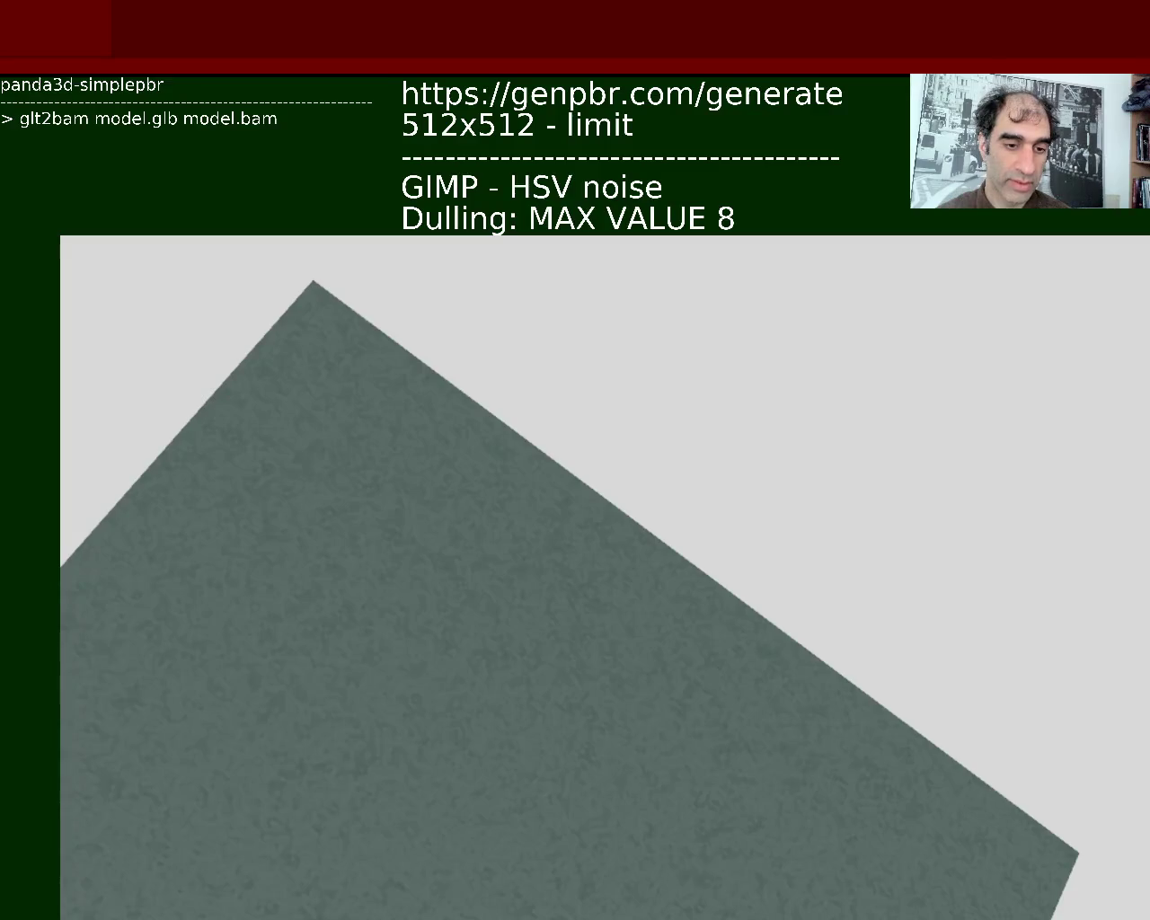
alt+drag(903, 796, 1141, 716)
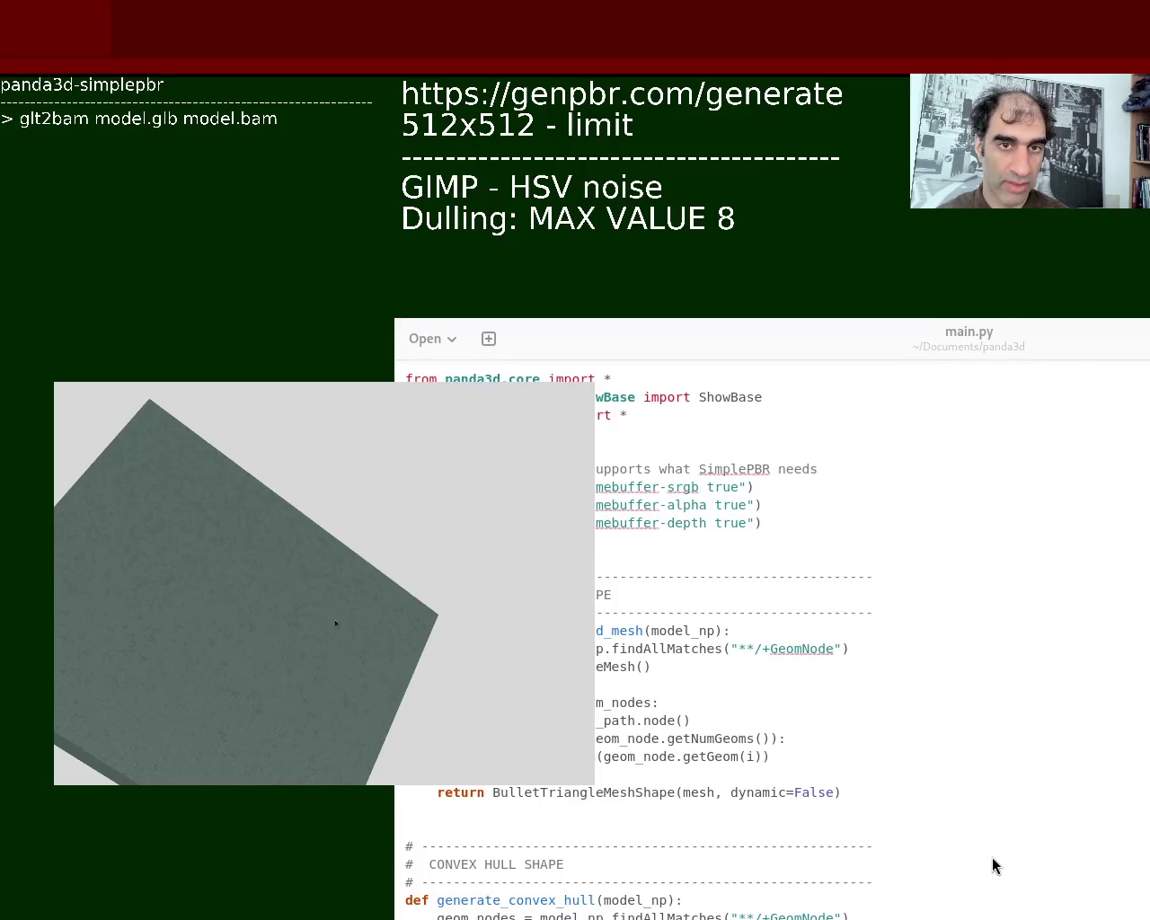
Shrink the viewer, fit the main.py window on screen, and select the loadPrcFileData framebuffer lines
alt+right_drag(988, 855, 816, 718)
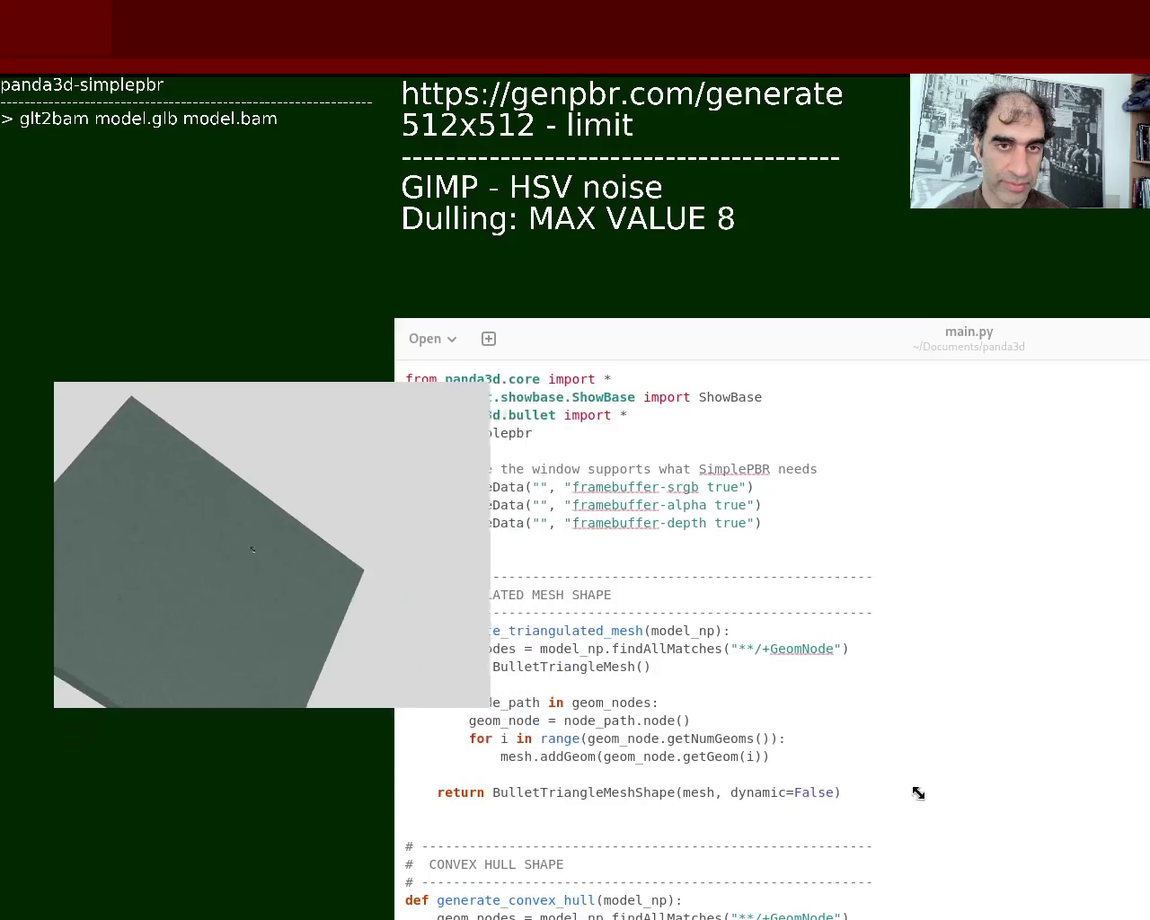
alt+drag(935, 691, 817, 631)
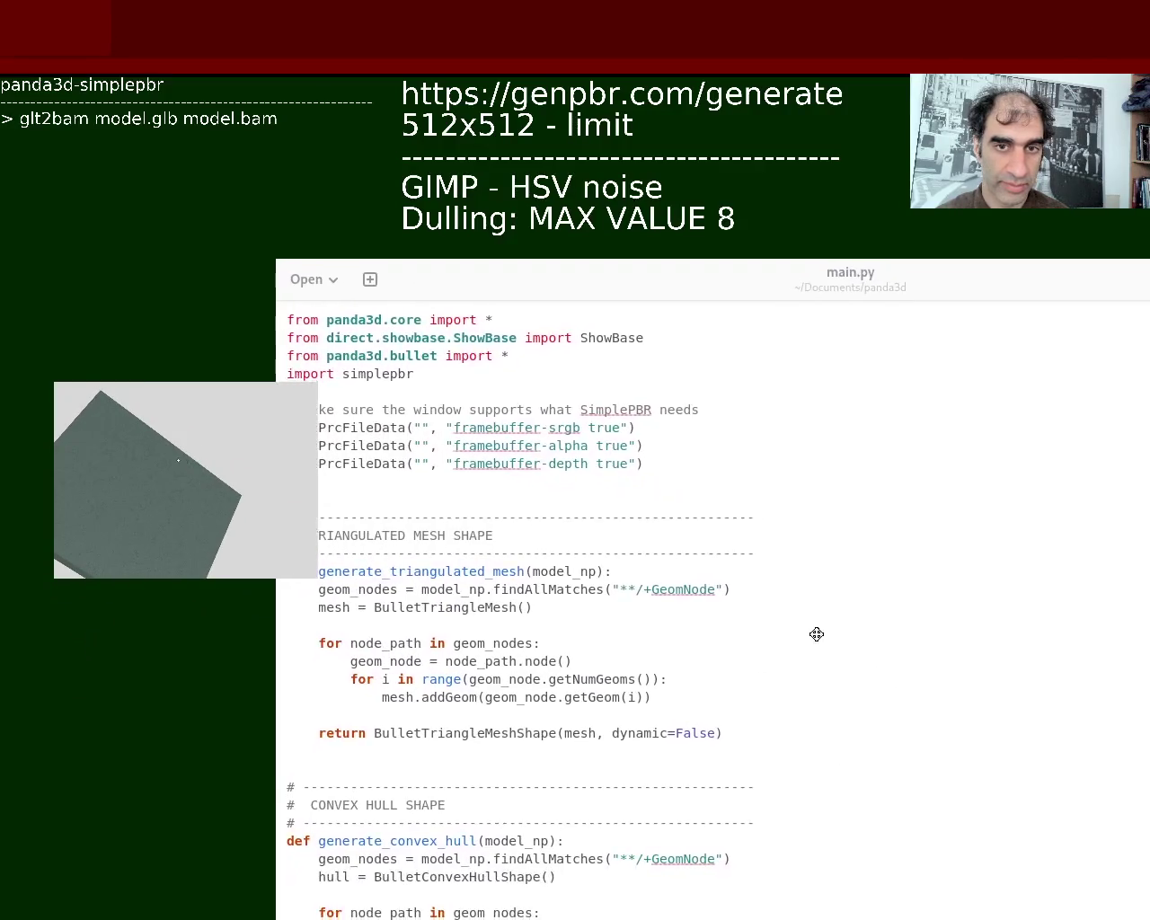
alt+right_drag(671, 475, 939, 698)
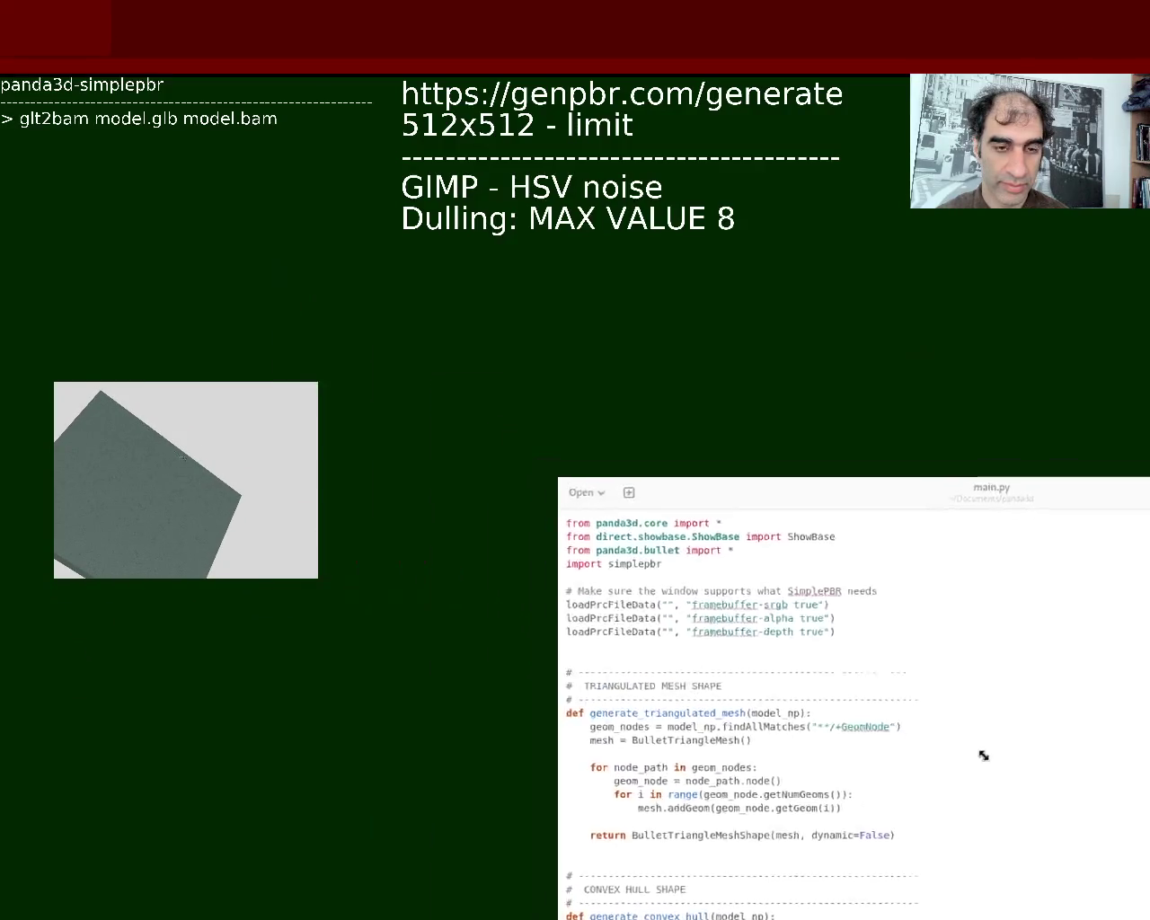
alt+drag(938, 697, 766, 552)
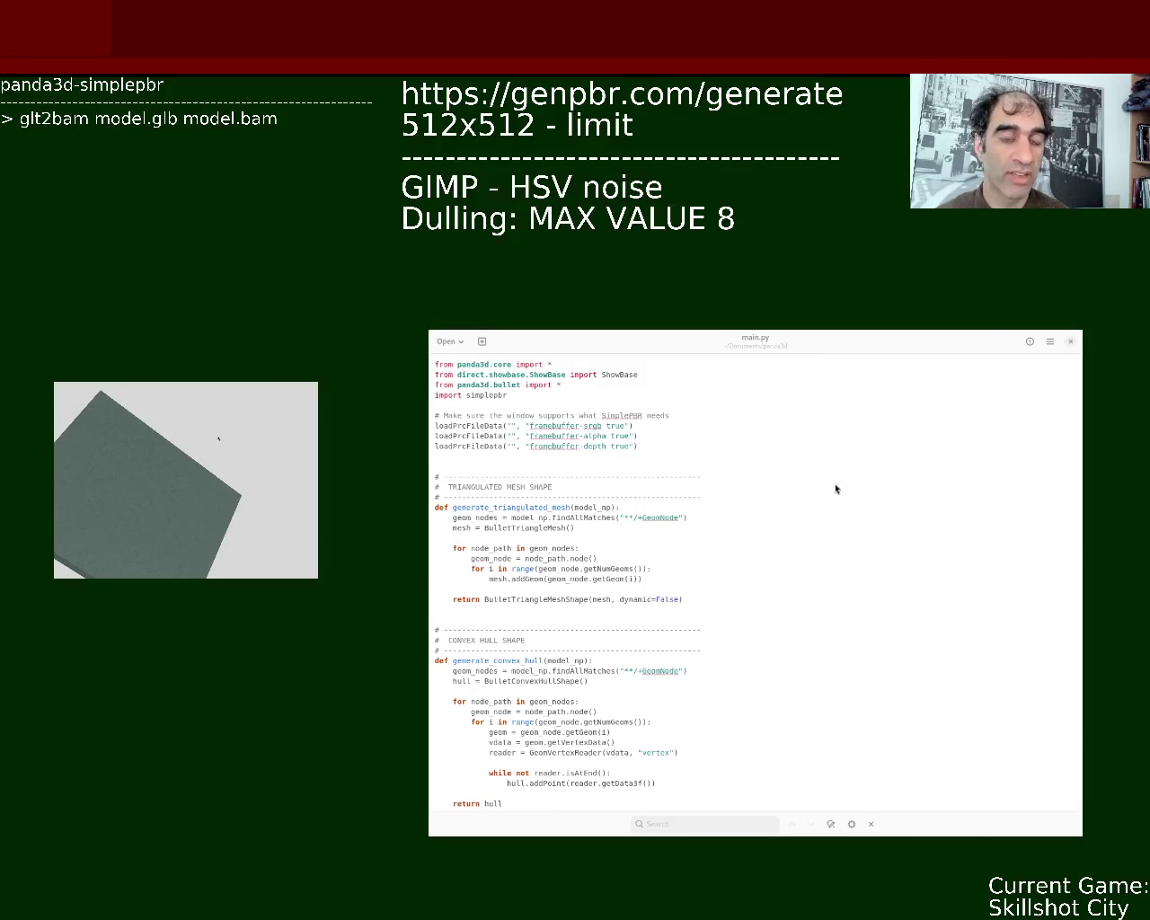
mouse_move(1066, 485)
mouse_down()
mouse_move(1083, 435)
mouse_move(1066, 582)
mouse_up()
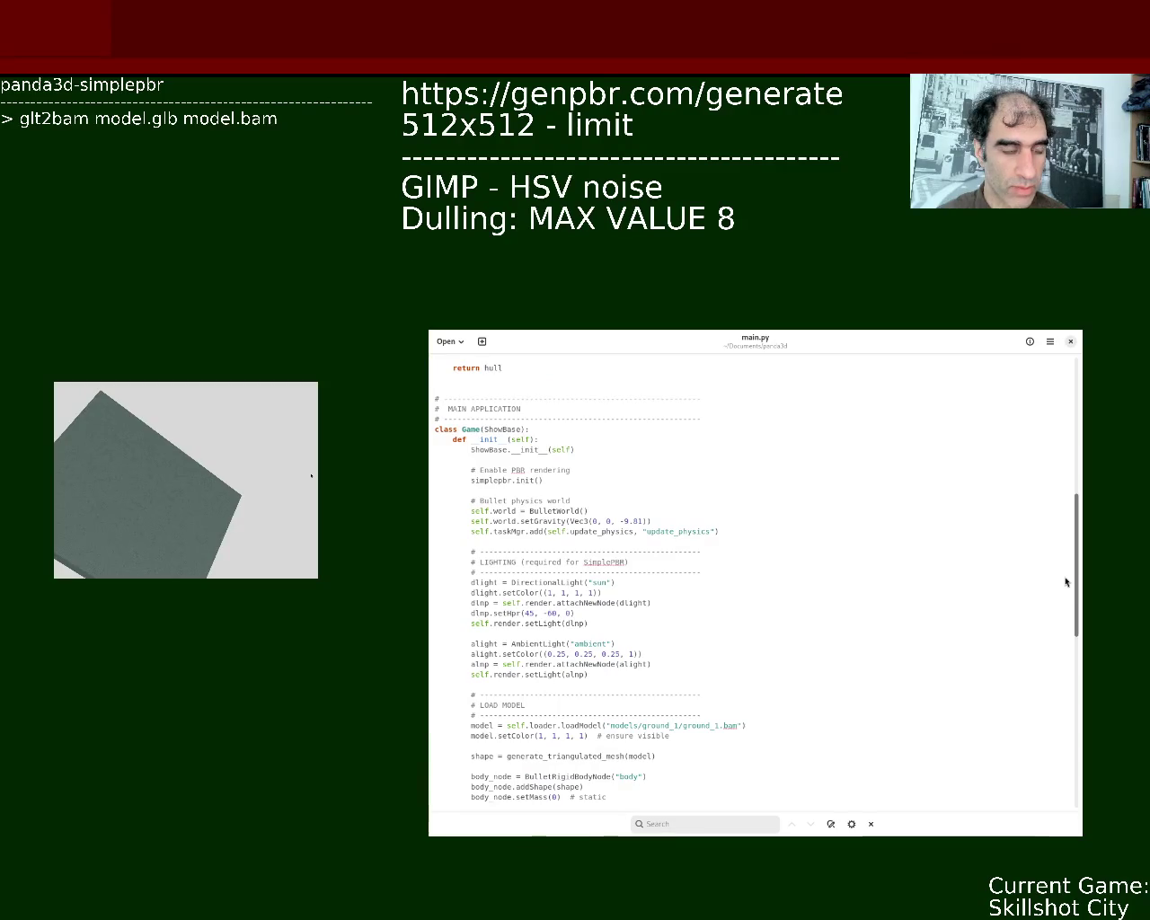
mouse_move(1066, 582)
mouse_down()
mouse_move(1065, 691)
mouse_move(1065, 434)
mouse_move(1052, 505)
mouse_move(1057, 620)
mouse_up()
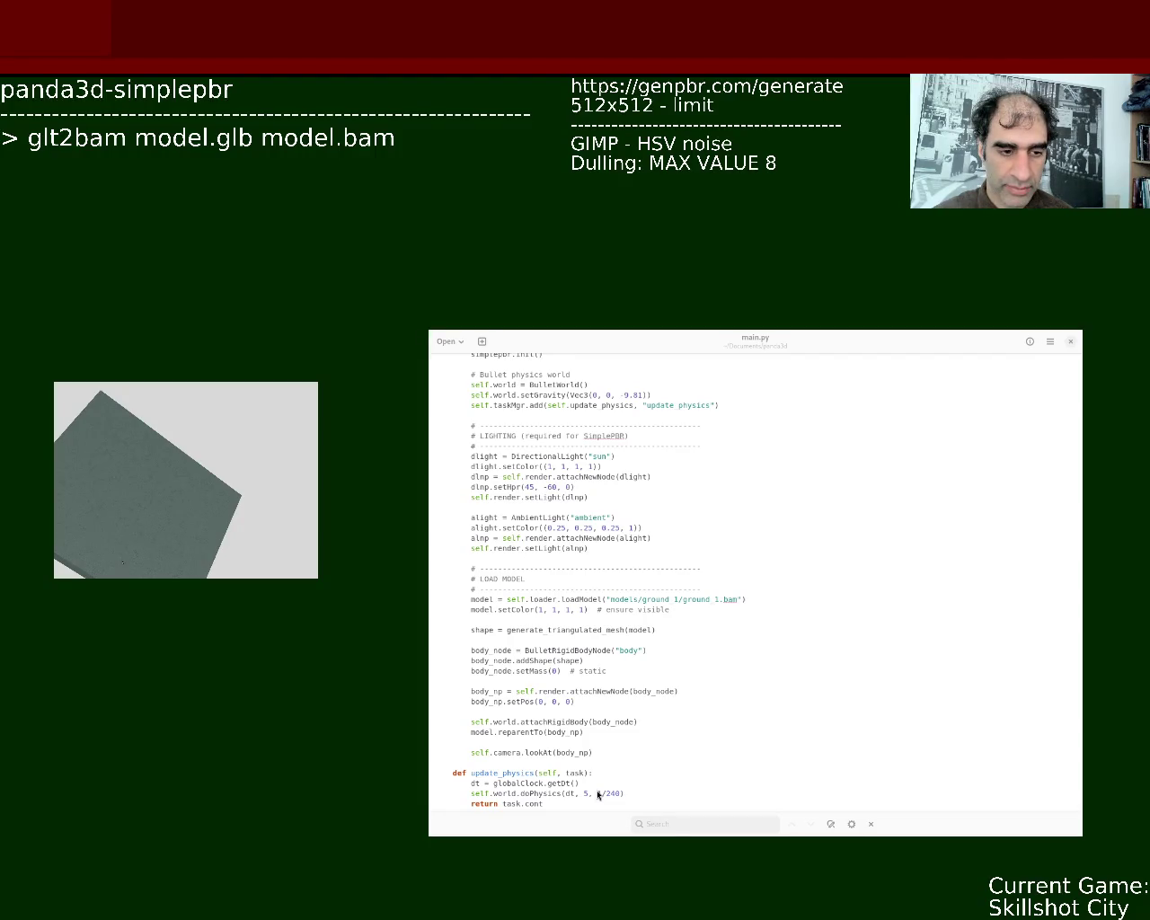
Check the panda3d-simplepbr pip output in the terminal, then switch to the Blender scene
key(alt+Tab)
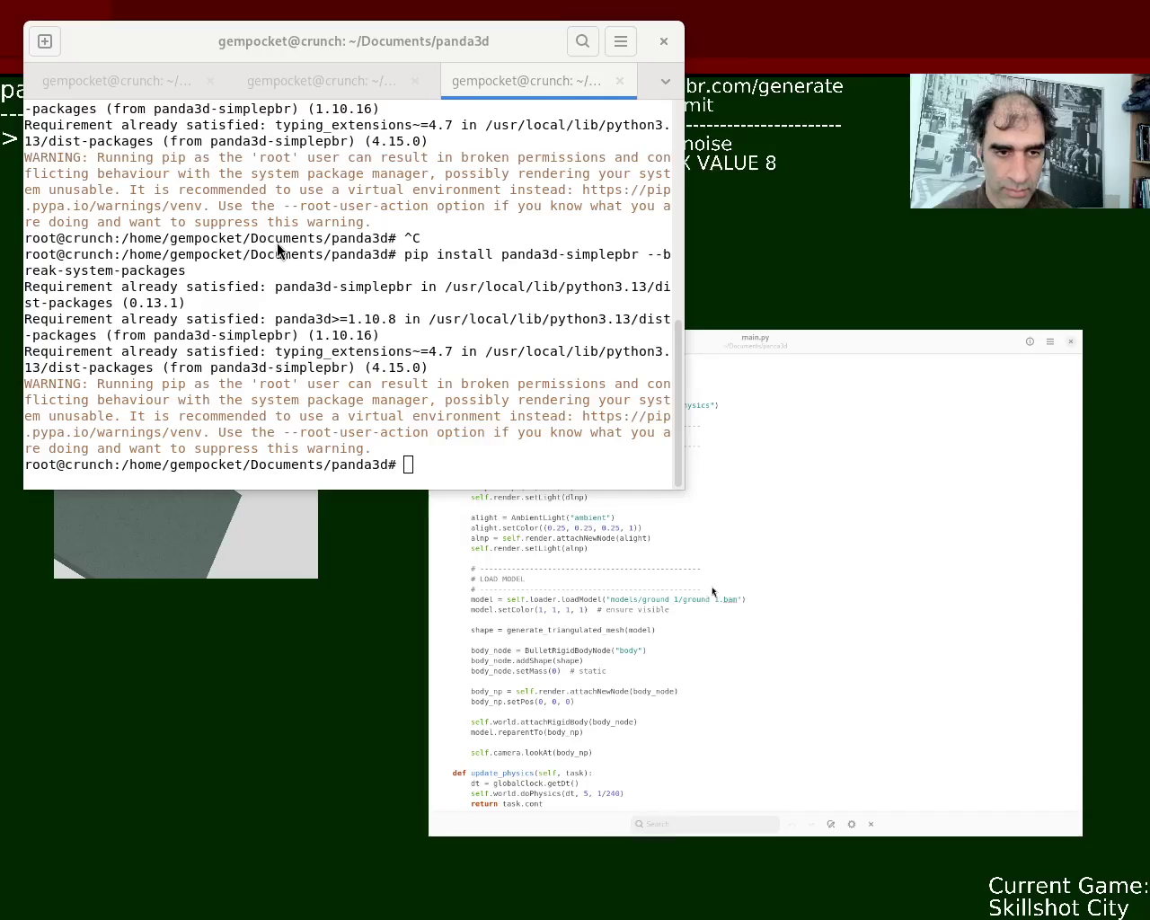
key(alt+Tab)
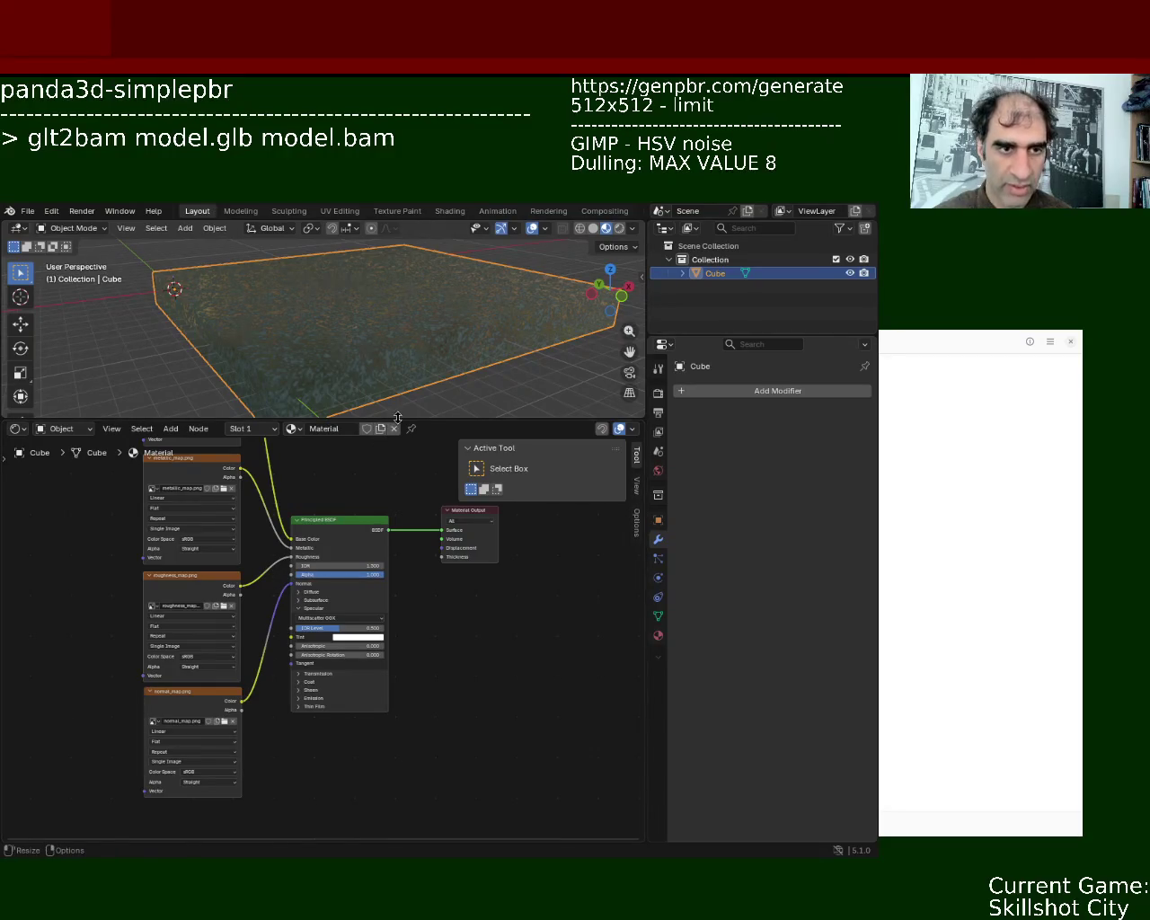
Inspect the slab's base, metallic, roughness and normal texture nodes, then show its material properties
drag(398, 416, 398, 299)
middle_drag(347, 378, 354, 521)
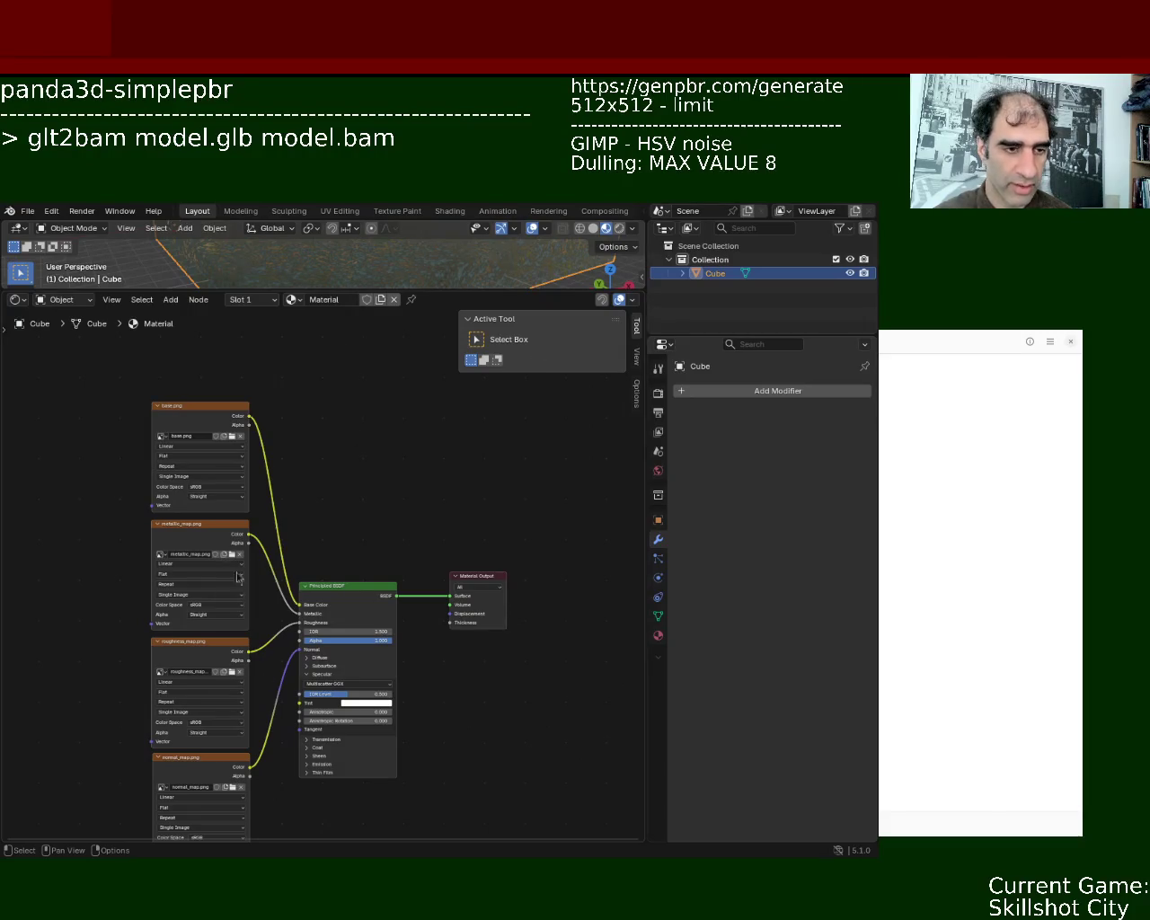
middle_drag(344, 527, 479, 305)
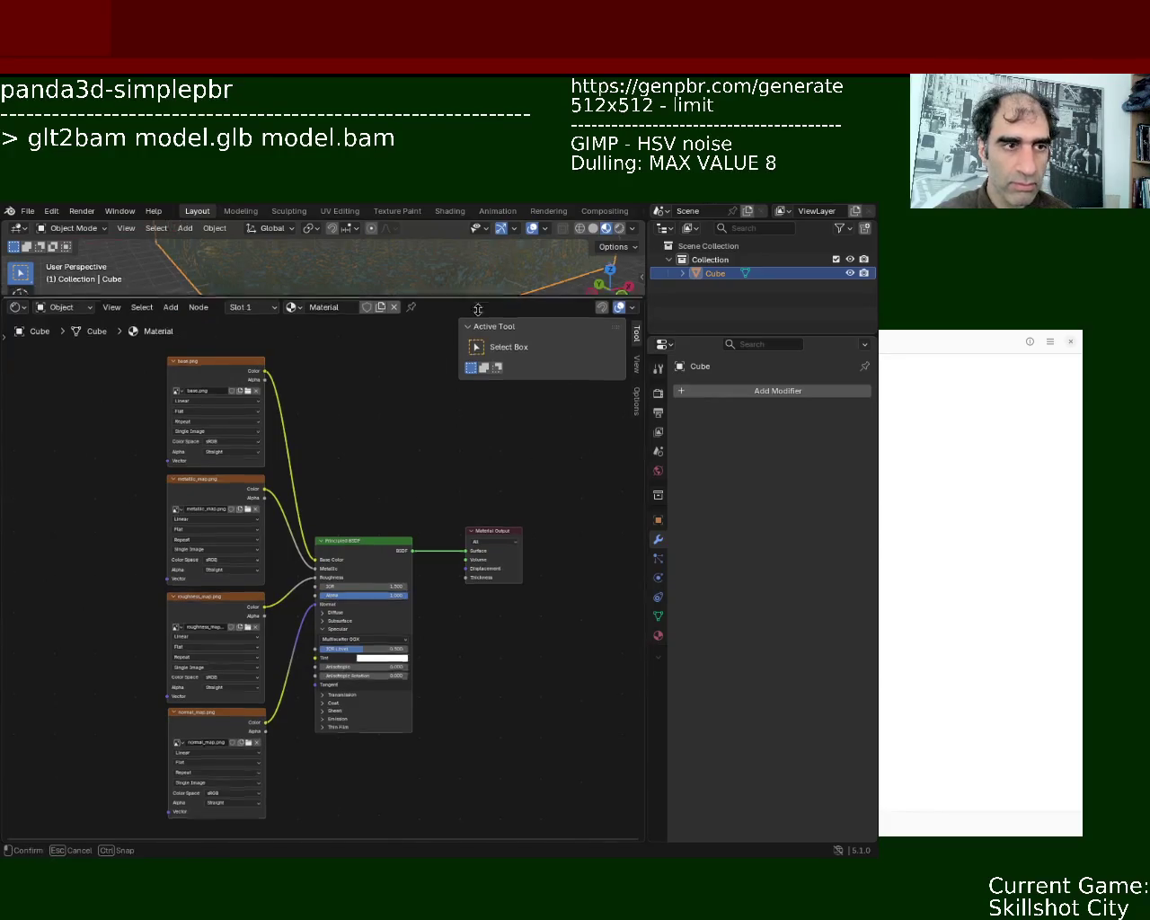
drag(479, 293, 462, 483)
middle_drag(459, 409, 454, 440)
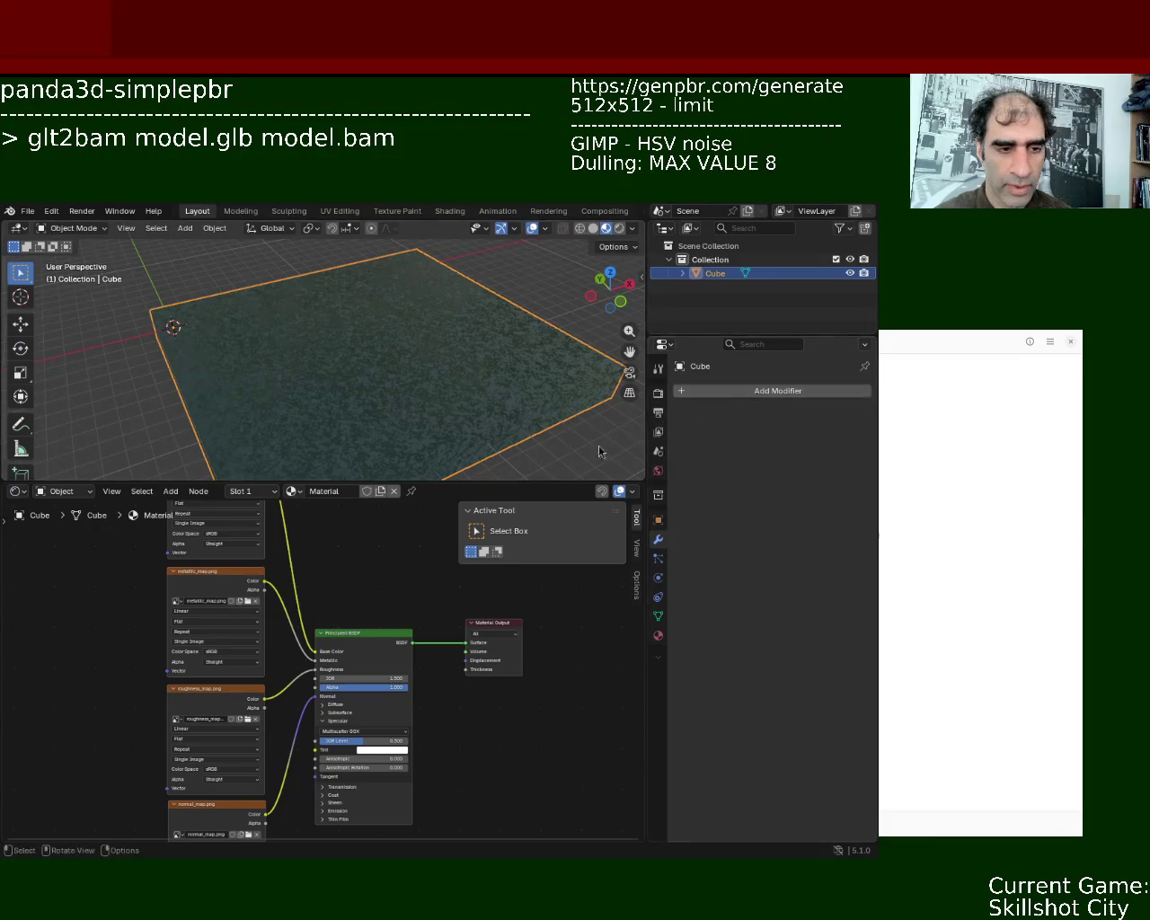
click(658, 635)
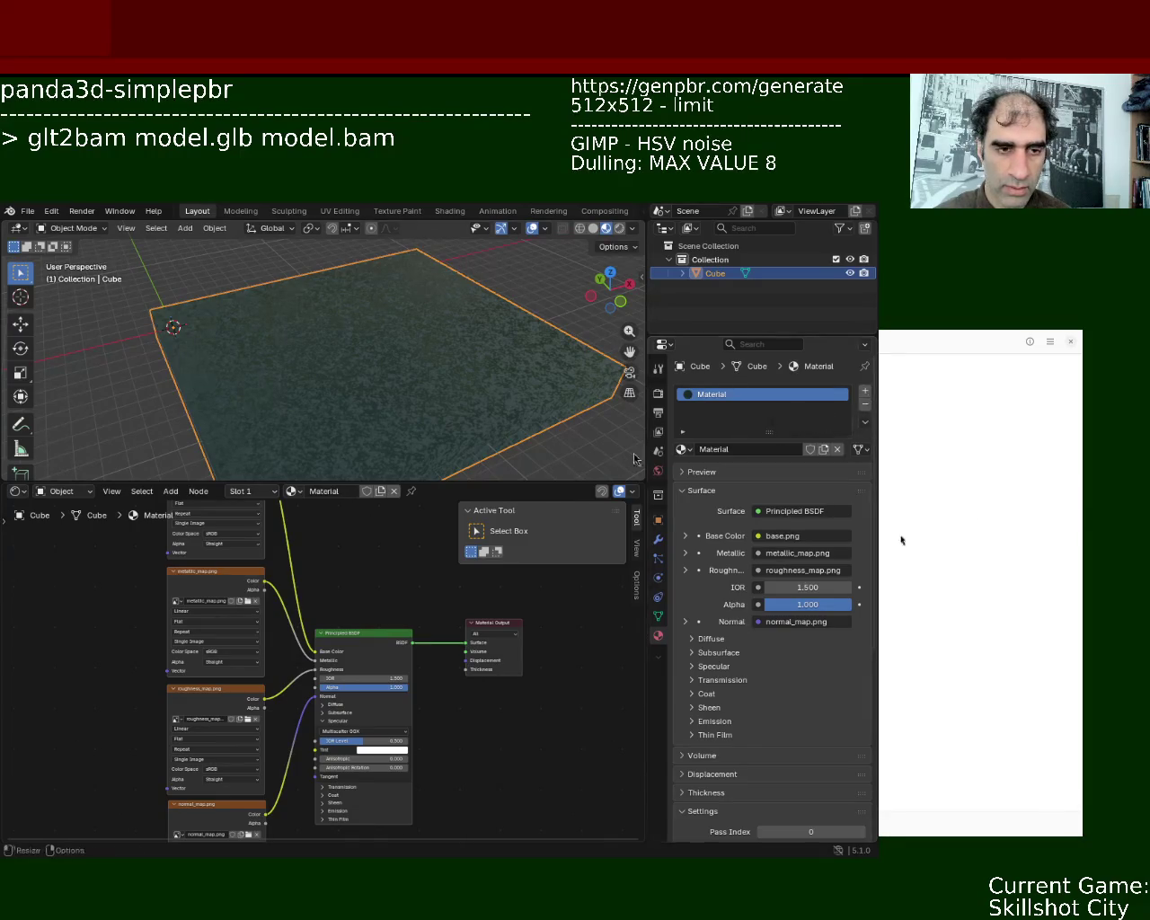
Lower the slab material's Alpha to 0.314 and save ground_1.blend
drag(418, 482, 435, 339)
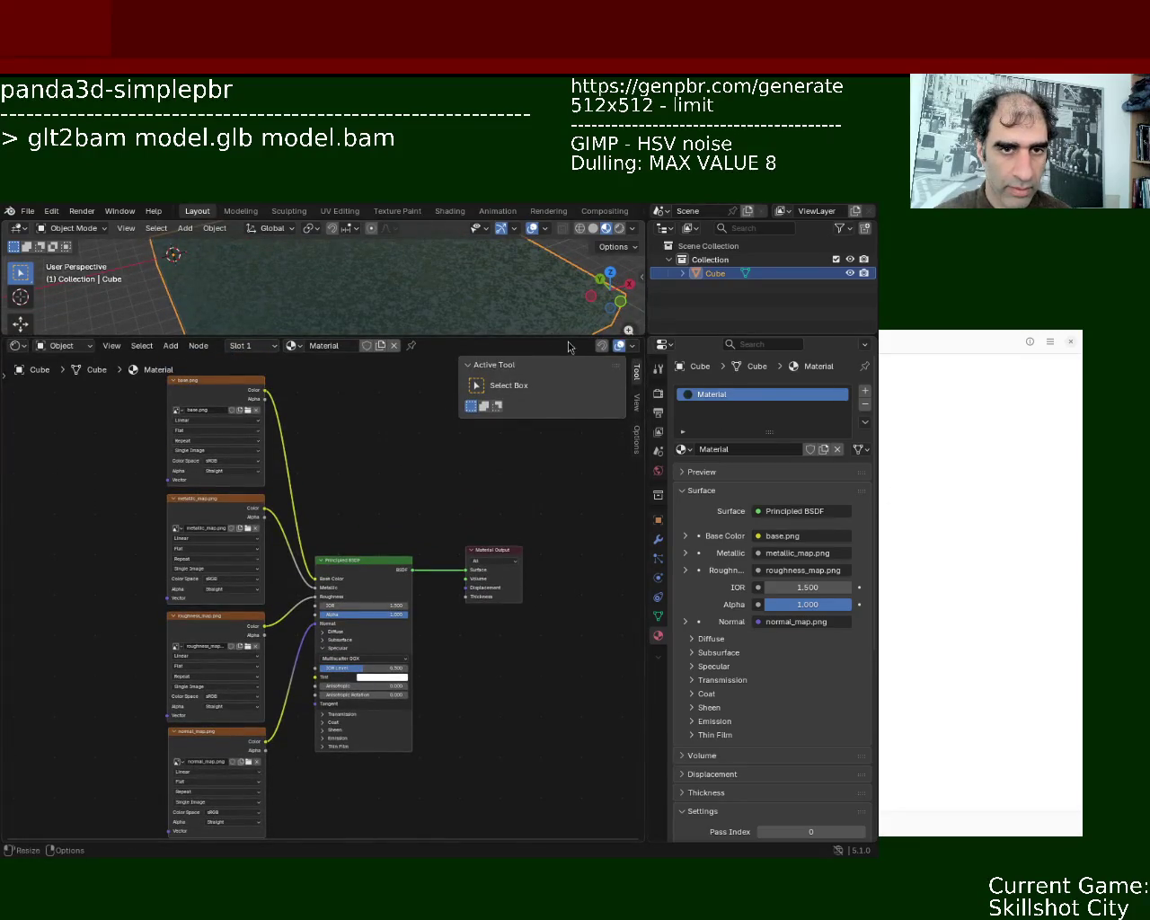
drag(569, 339, 553, 460)
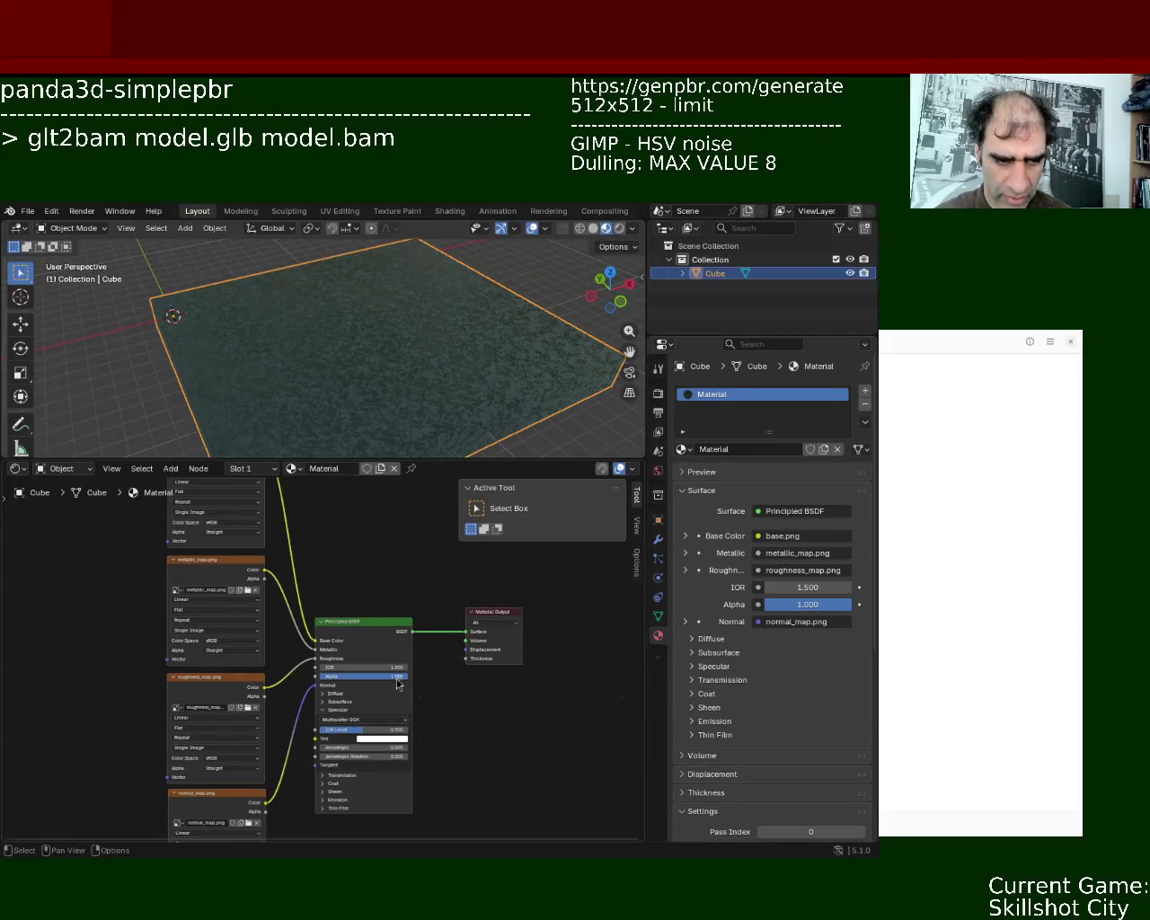
mouse_move(395, 676)
mouse_down()
mouse_move(332, 675)
mouse_move(377, 675)
mouse_up()
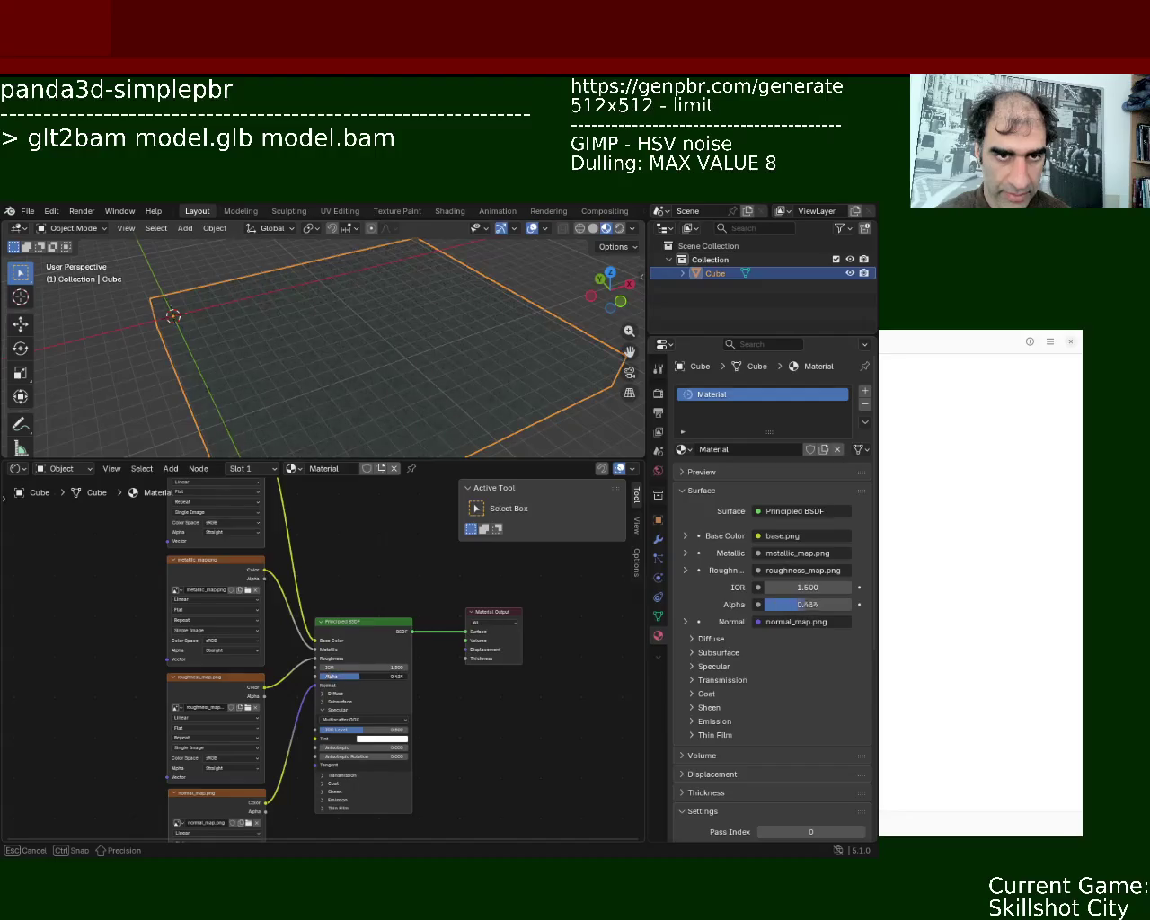
click(121, 326)
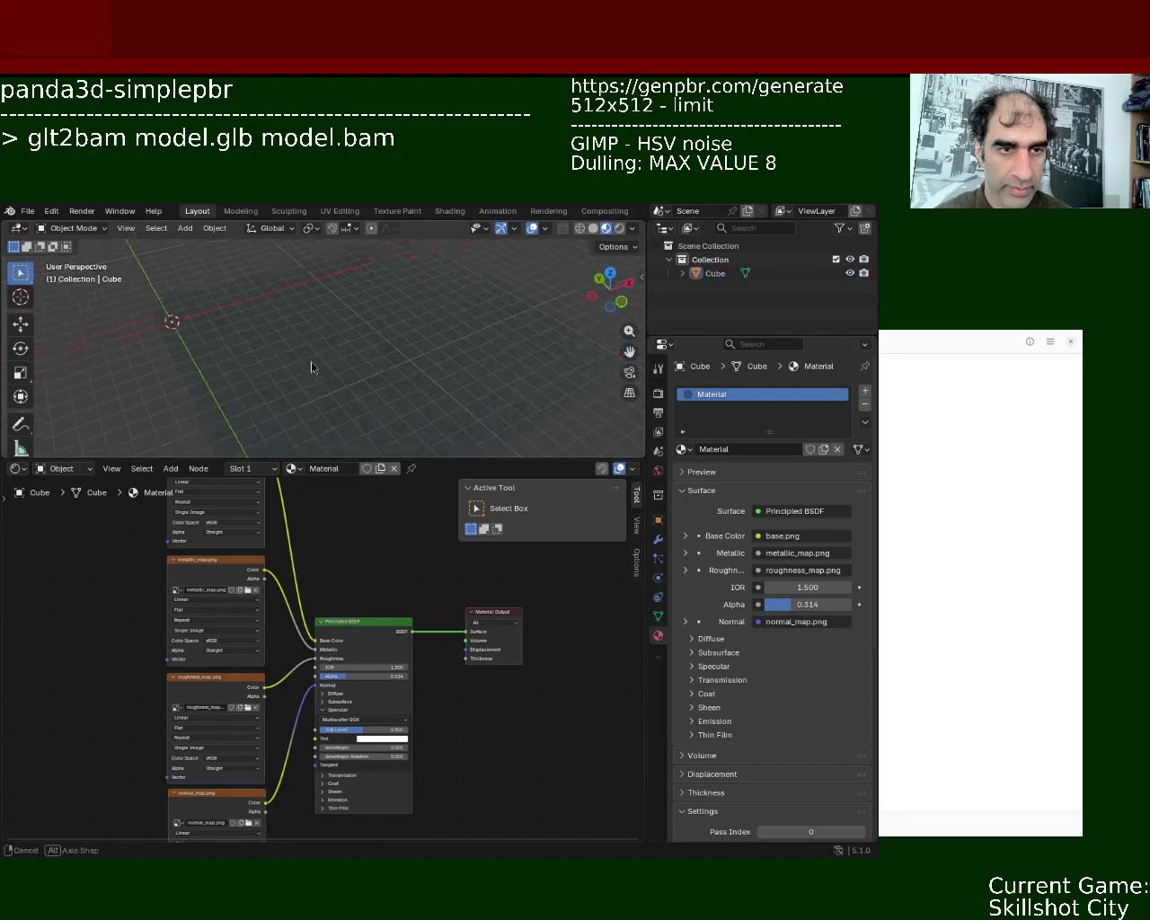
middle_drag(310, 364, 383, 318)
middle_drag(399, 314, 369, 318)
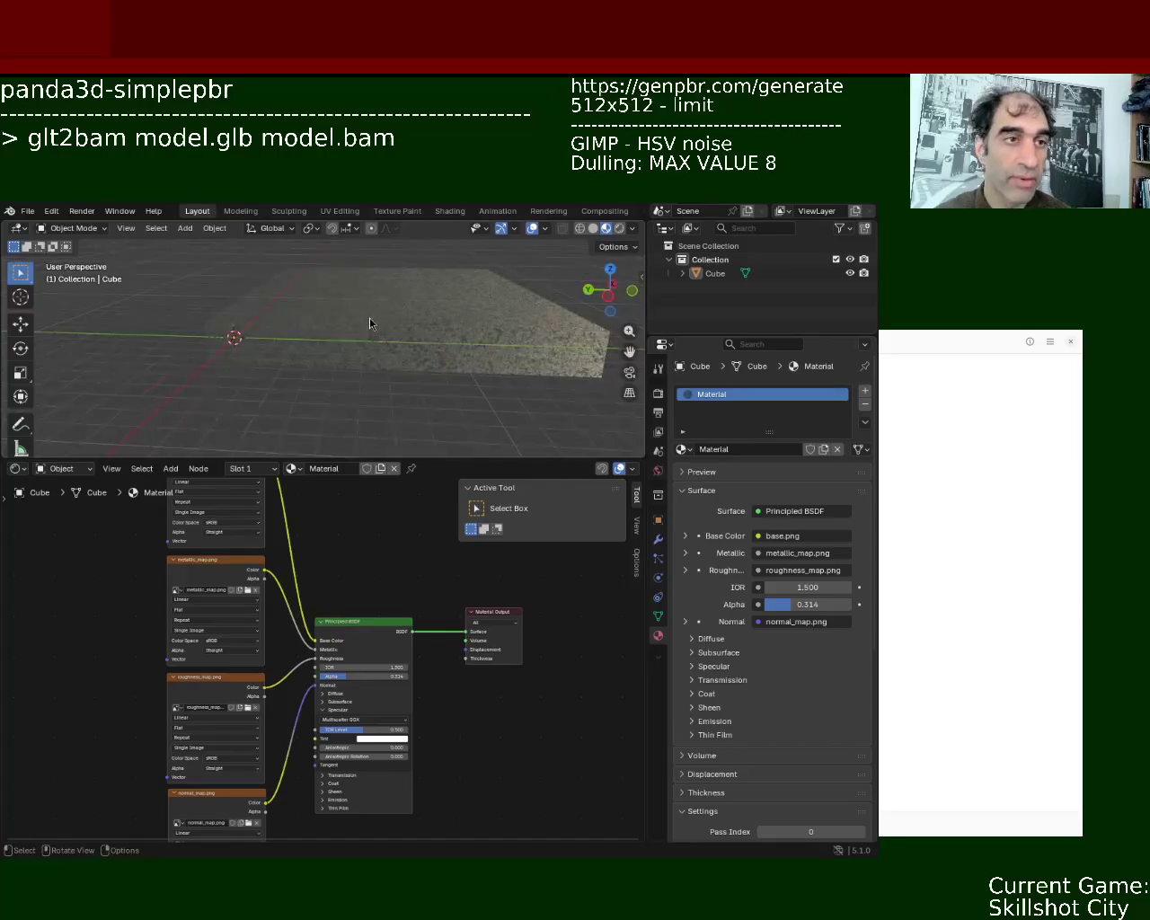
key(ctrl+s)
click(28, 211)
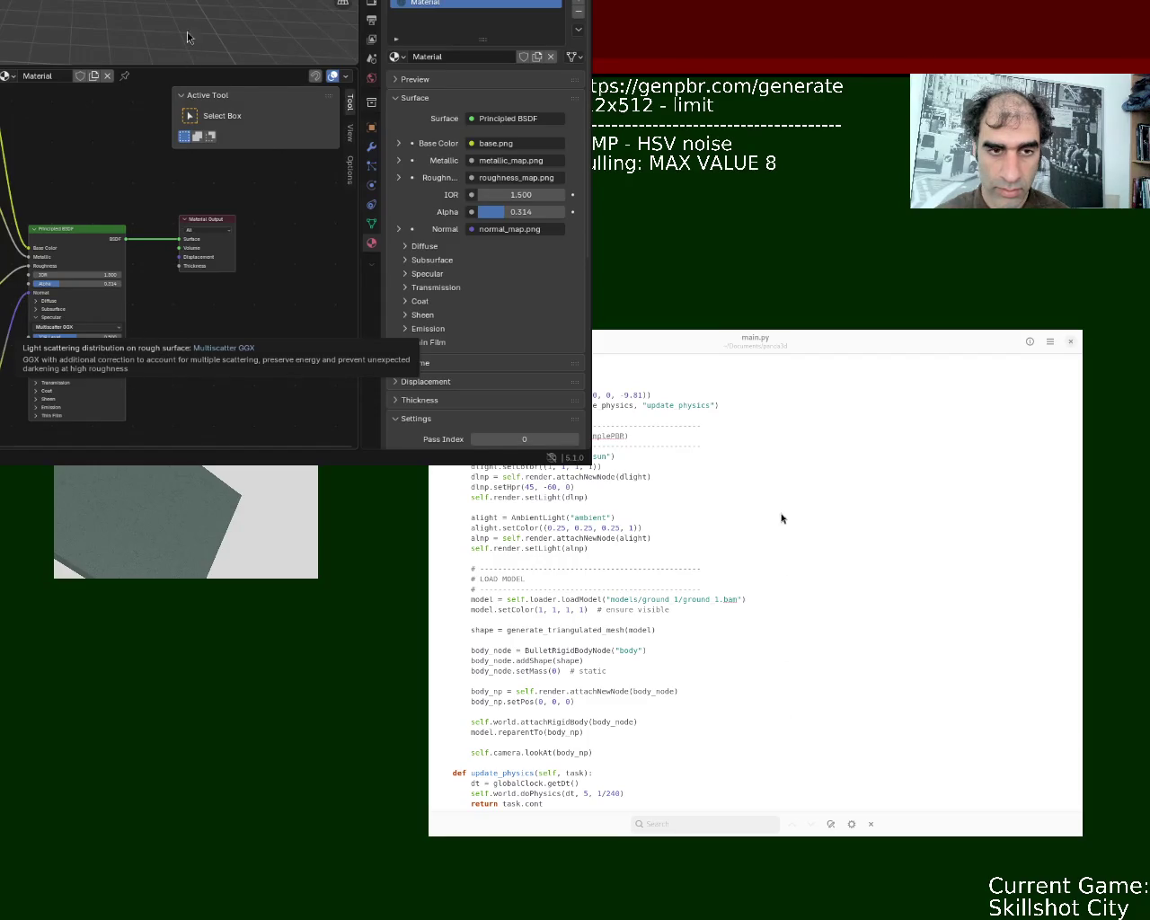
Raise the material Alpha to 1.000 and save ground_1.blend again
super+drag(39, 47, 341, 297)
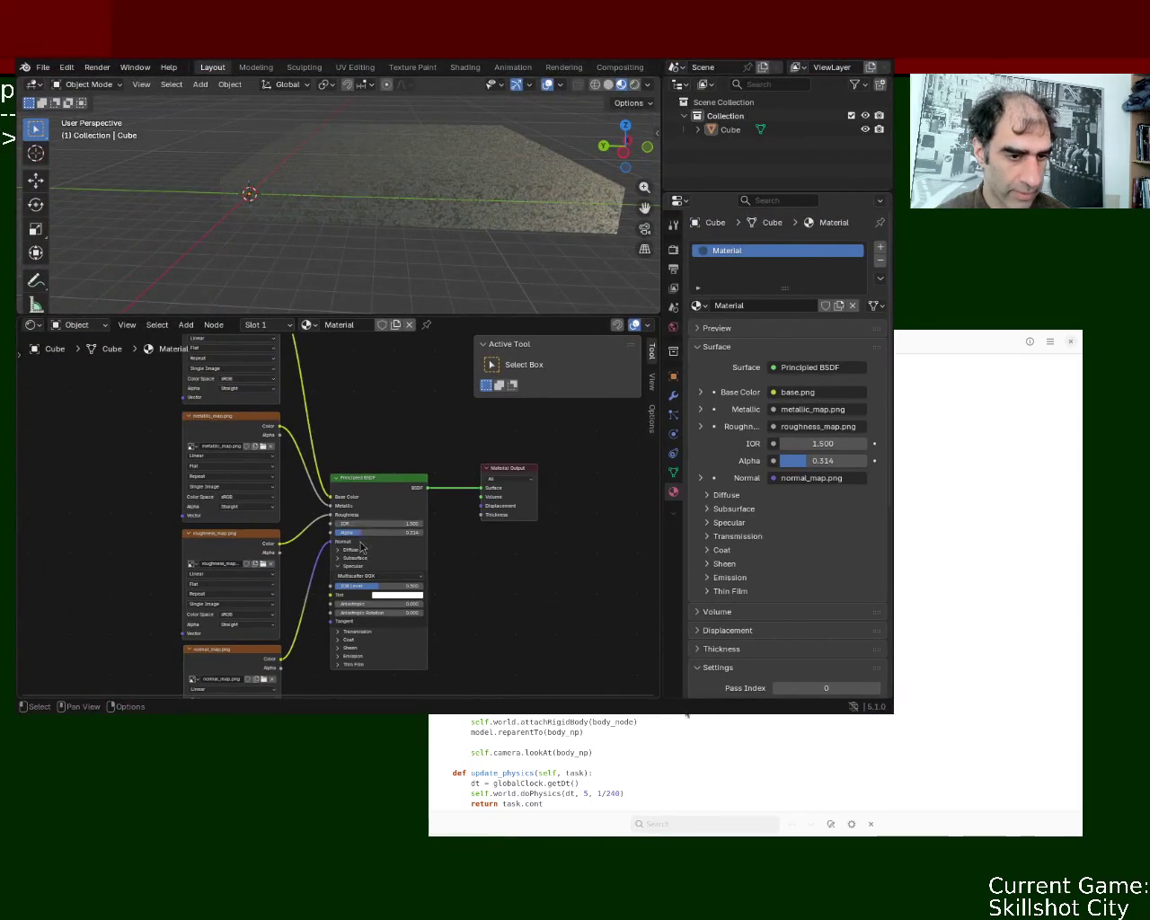
drag(359, 532, 422, 532)
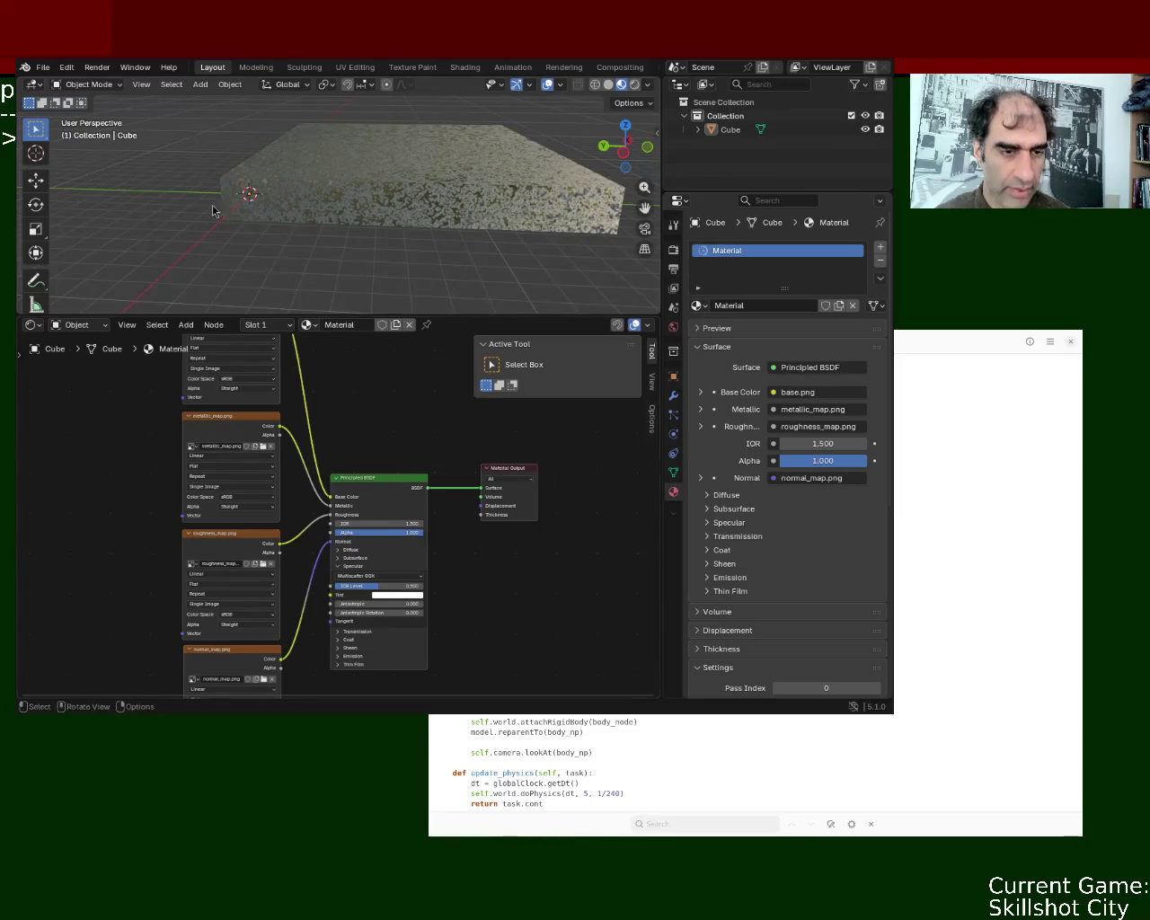
click(42, 67)
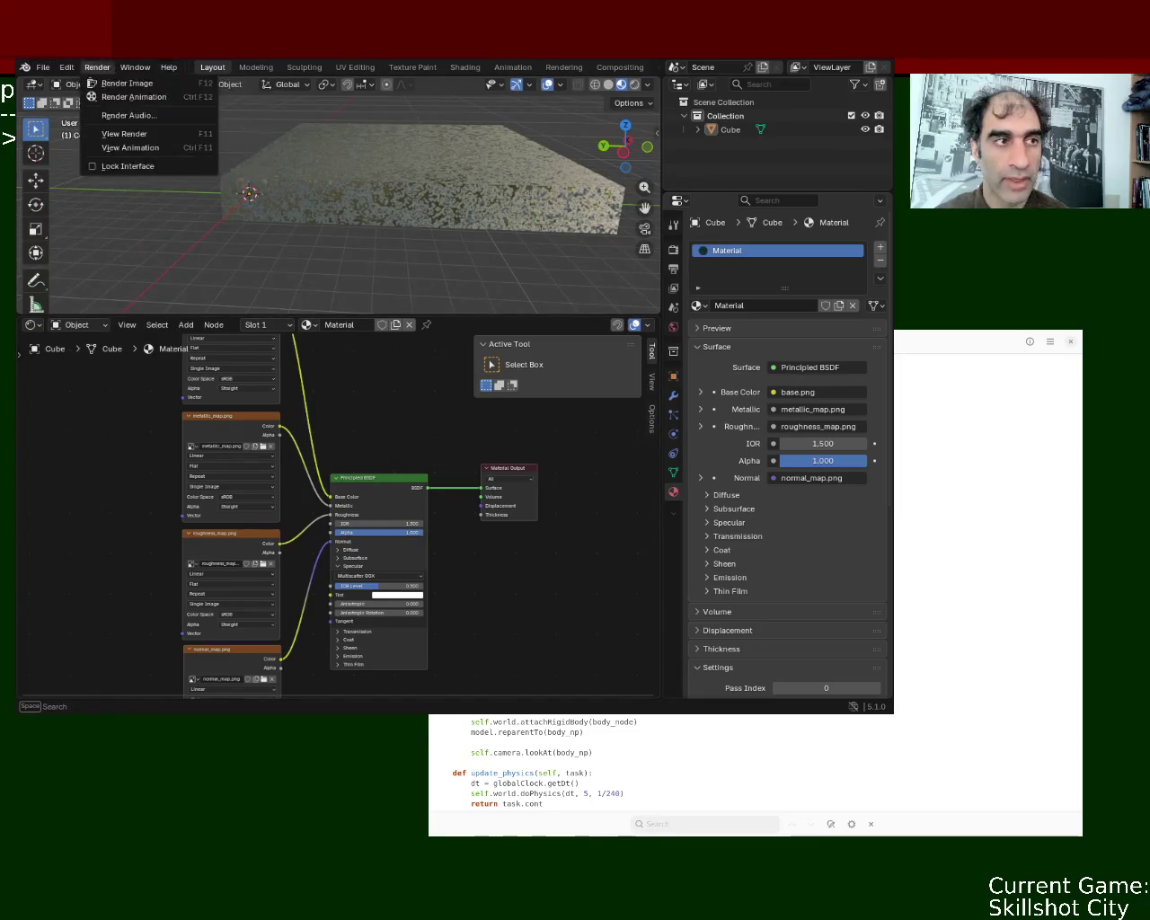
key(ctrl+s)
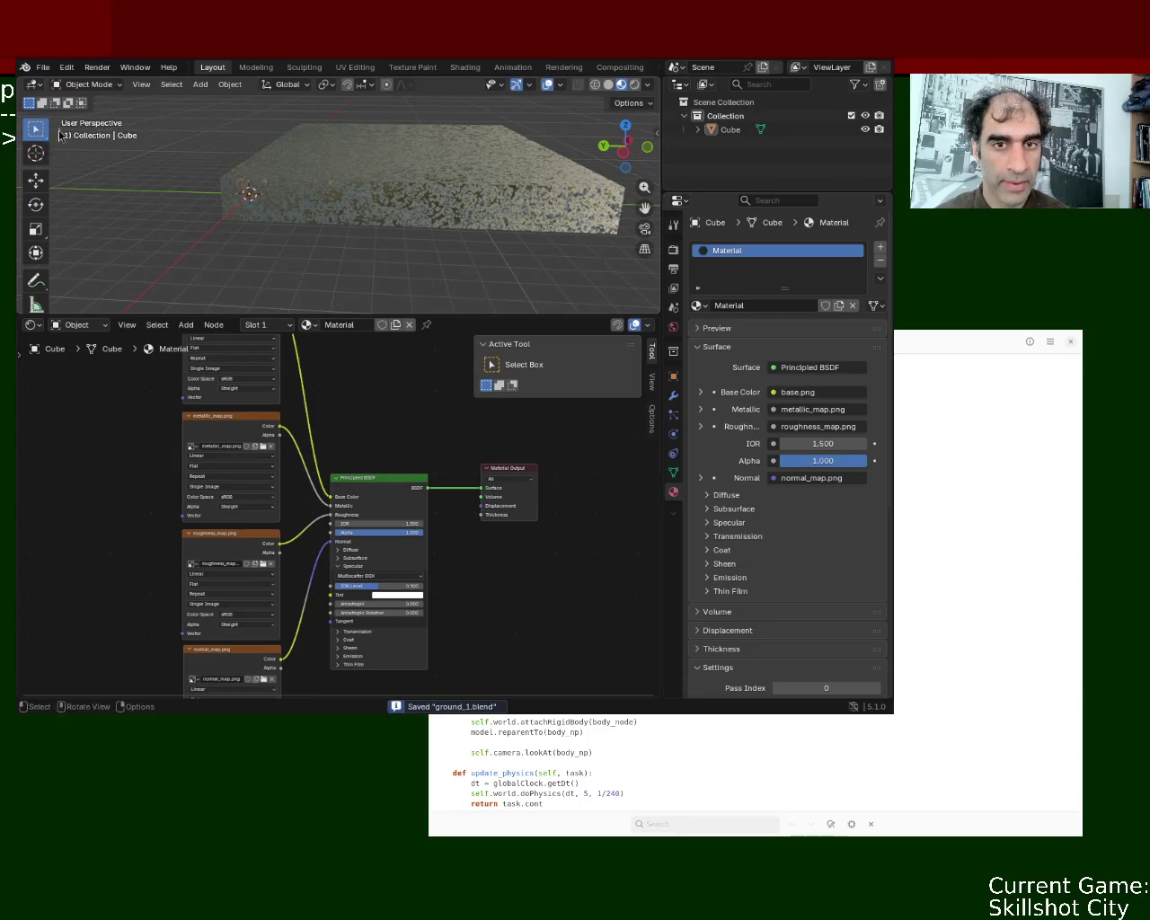
click(42, 68)
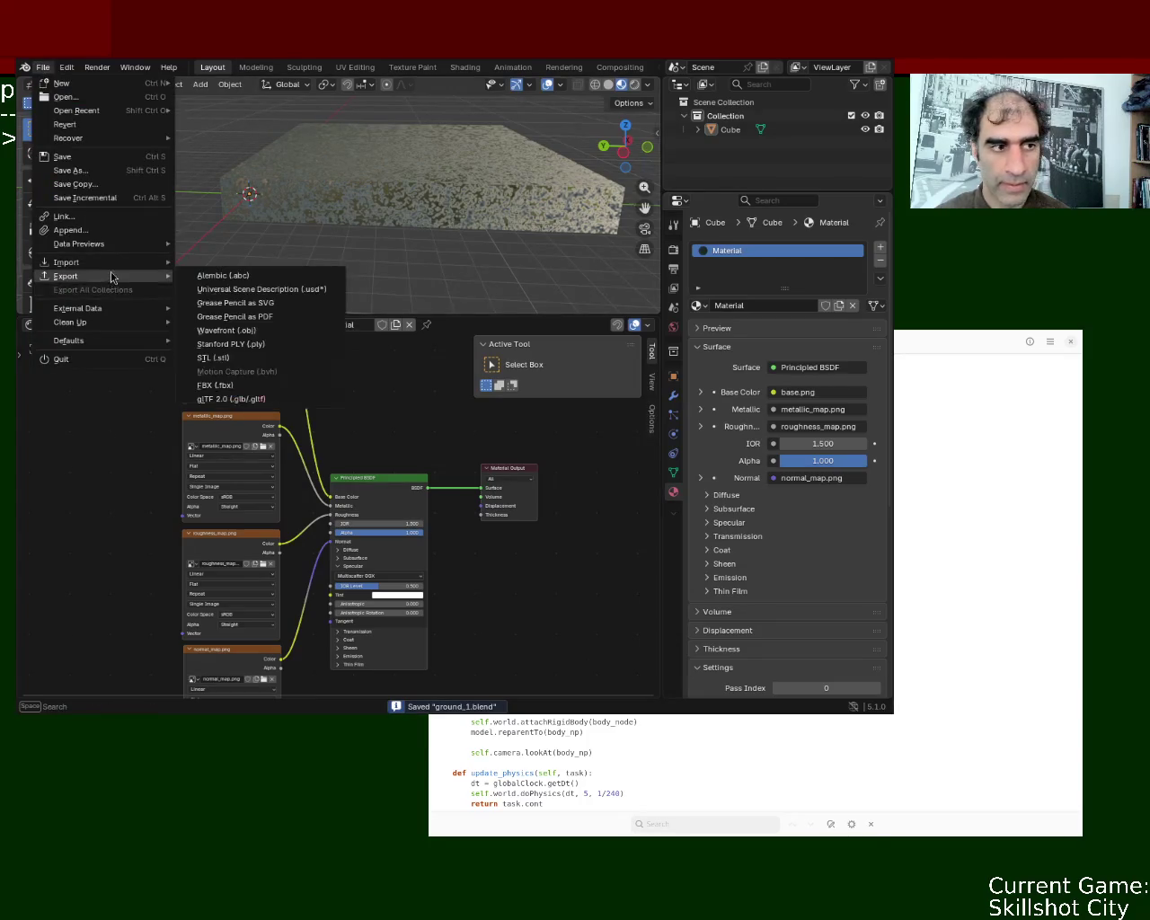
Move the code editor aside and export the slab as glTF 2.0 (.glb/.gltf)
click(235, 406)
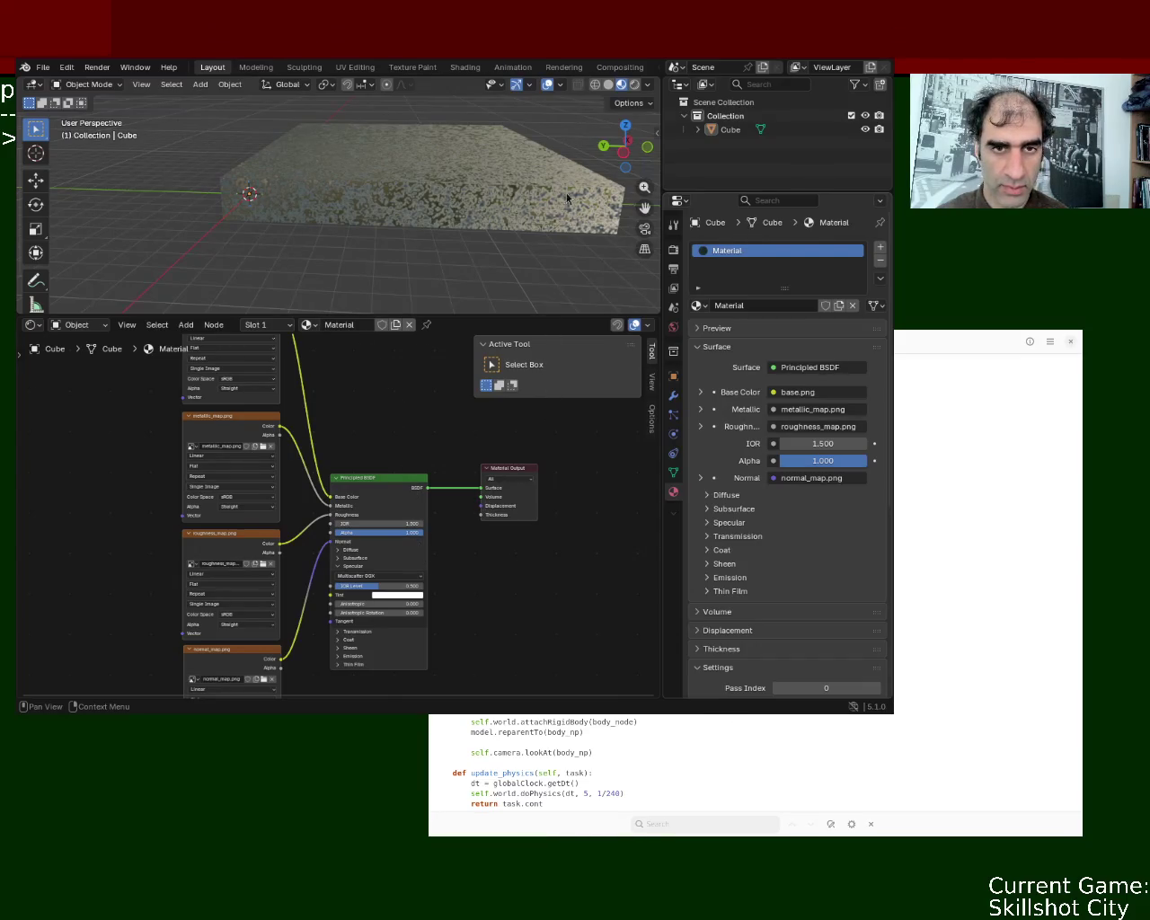
mouse_move(624, 401)
mouse_down()
mouse_move(736, 352)
mouse_move(621, 333)
mouse_up()
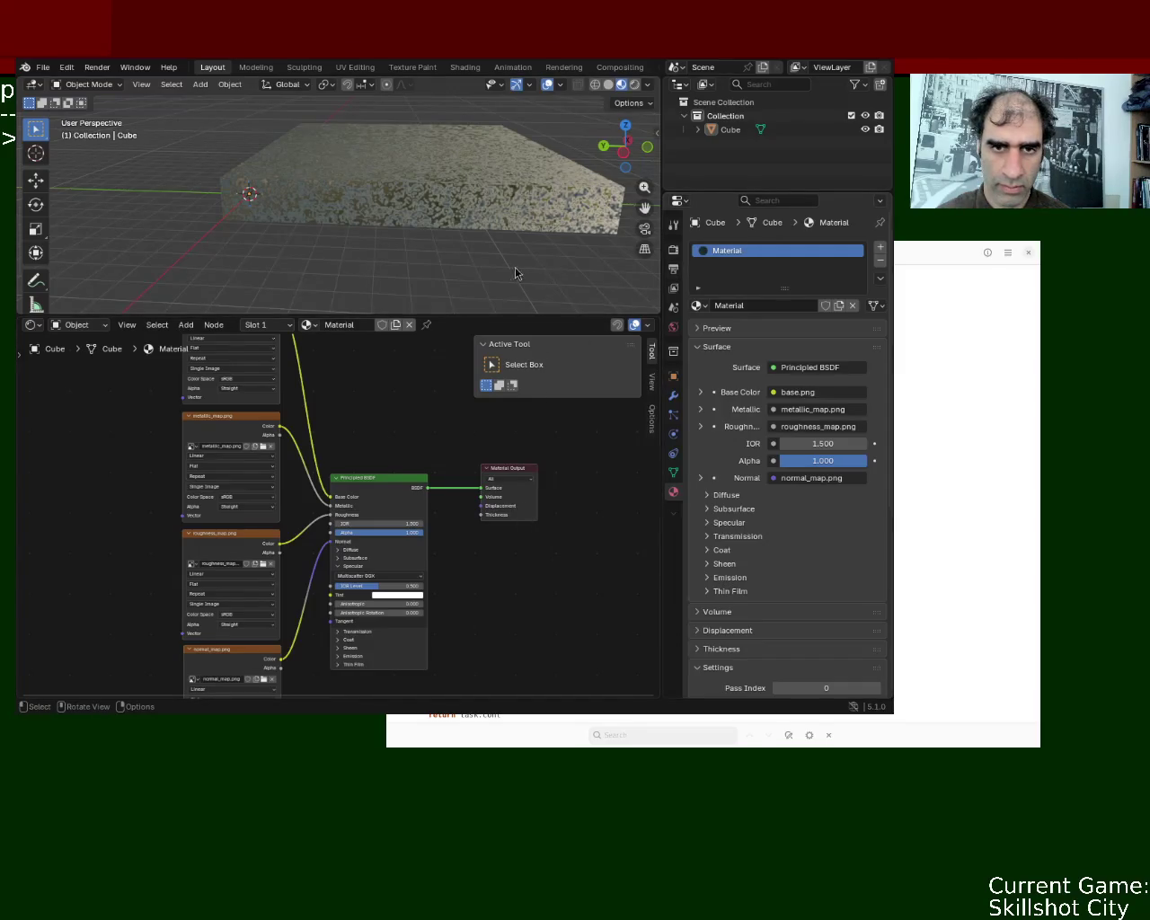
middle_drag(404, 266, 463, 279)
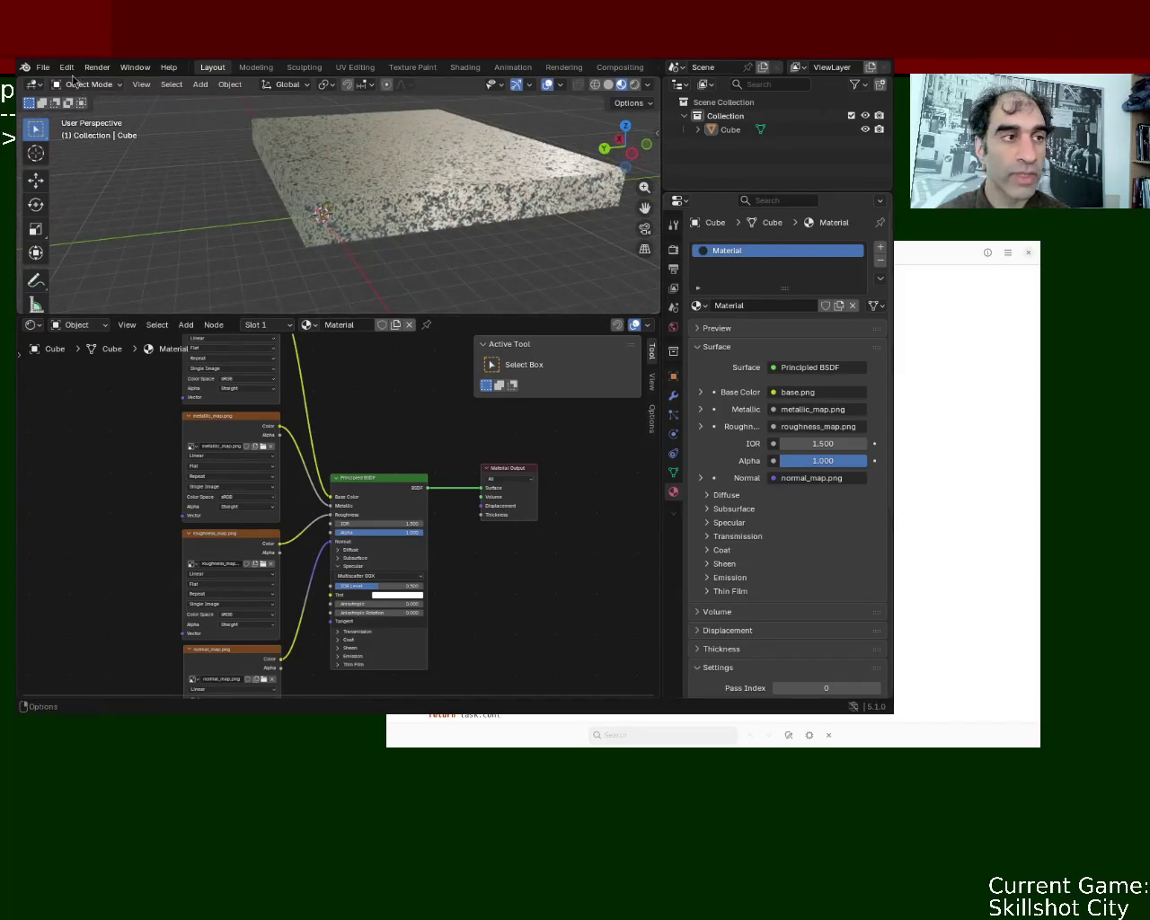
click(42, 67)
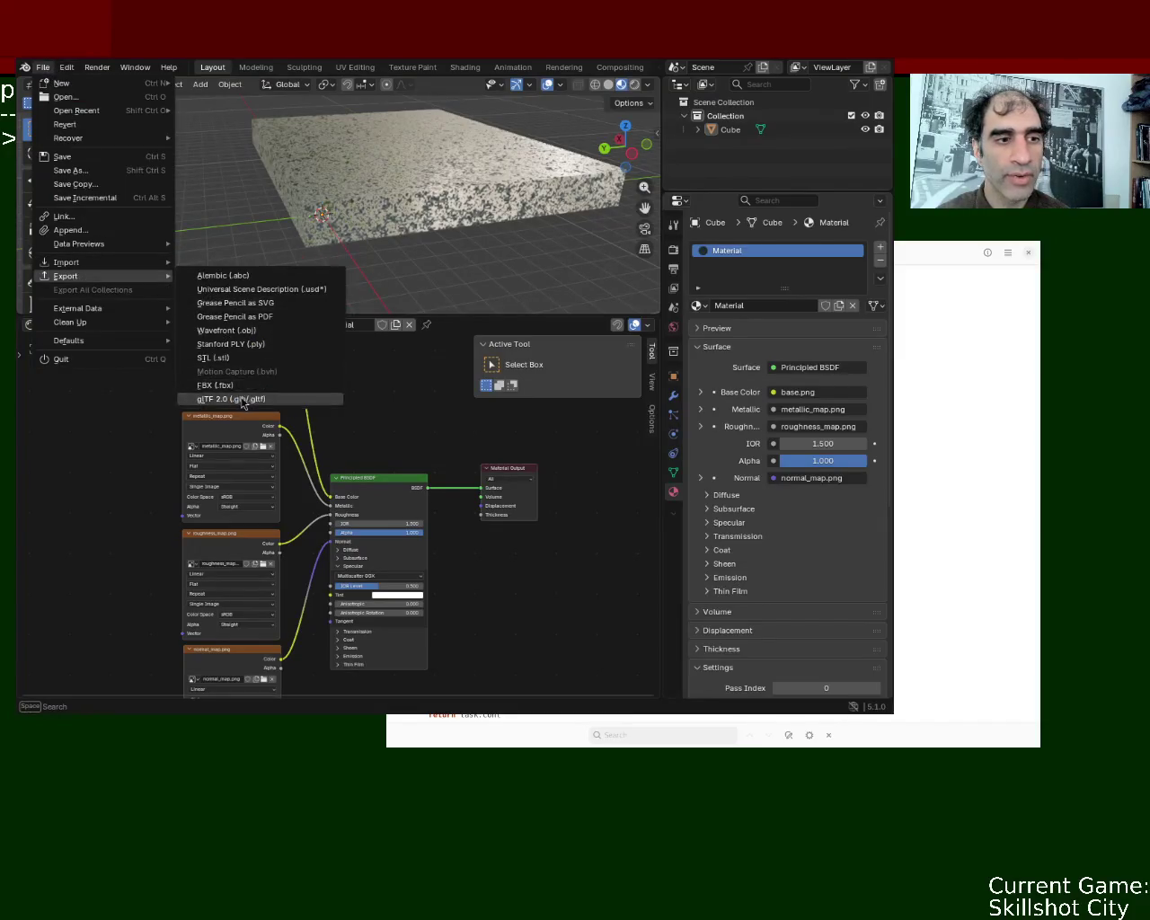
click(337, 392)
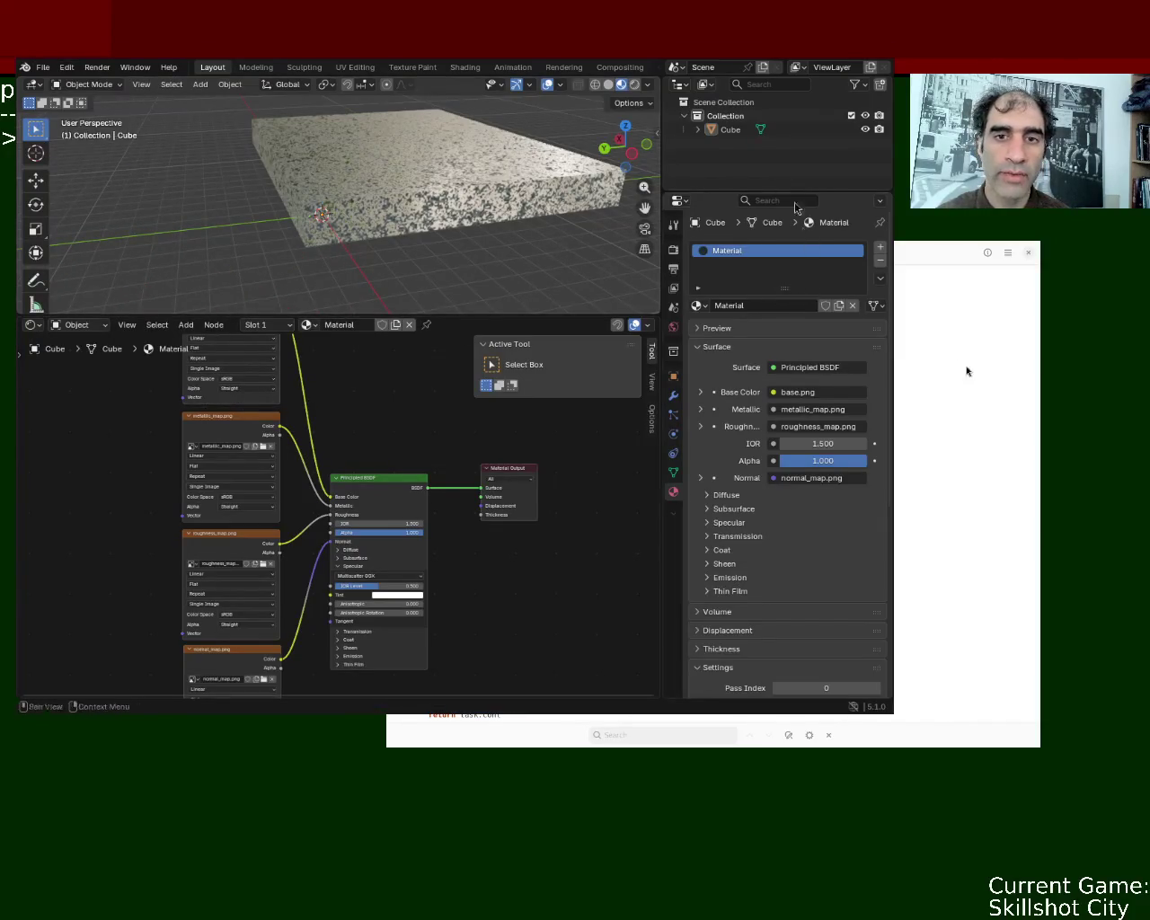
click(726, 131)
click(42, 68)
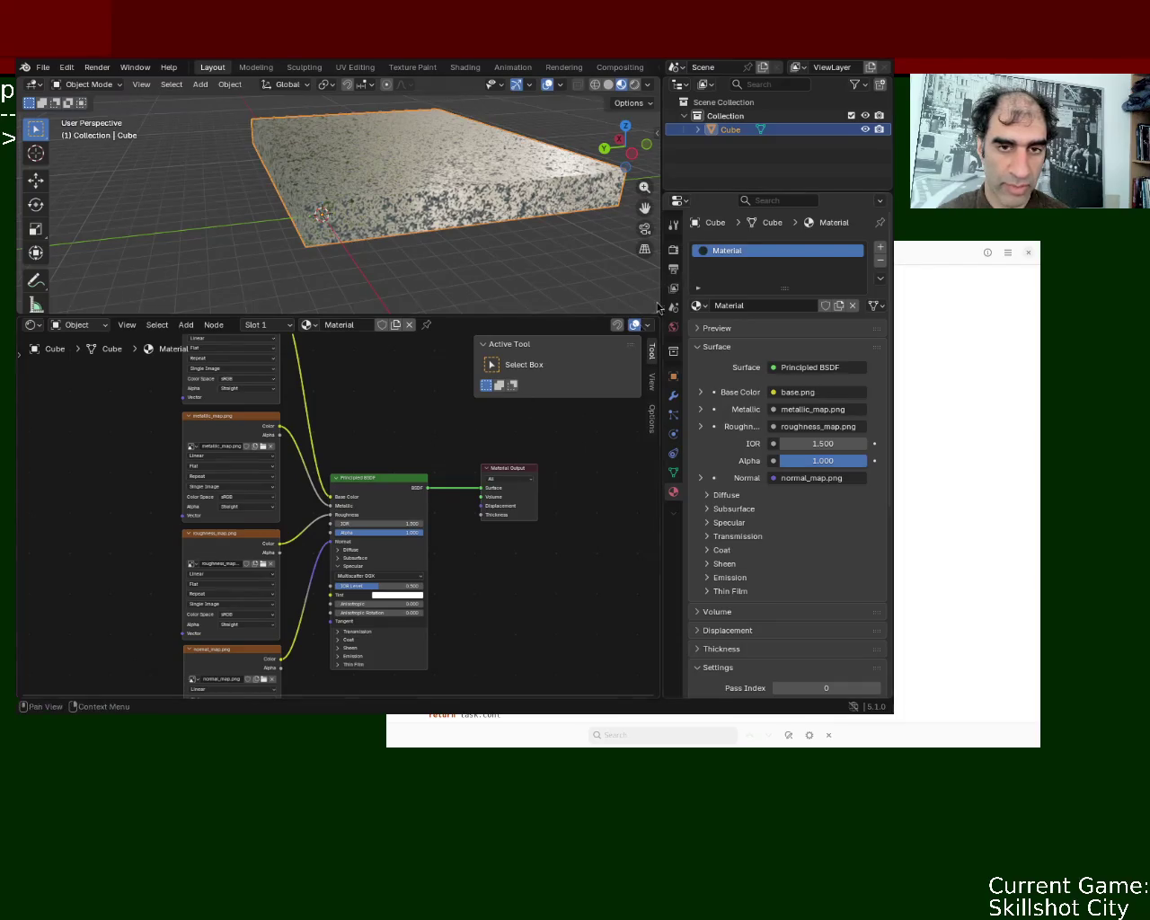
Drag the Principled BSDF Alpha down to 0.177
drag(396, 532, 349, 532)
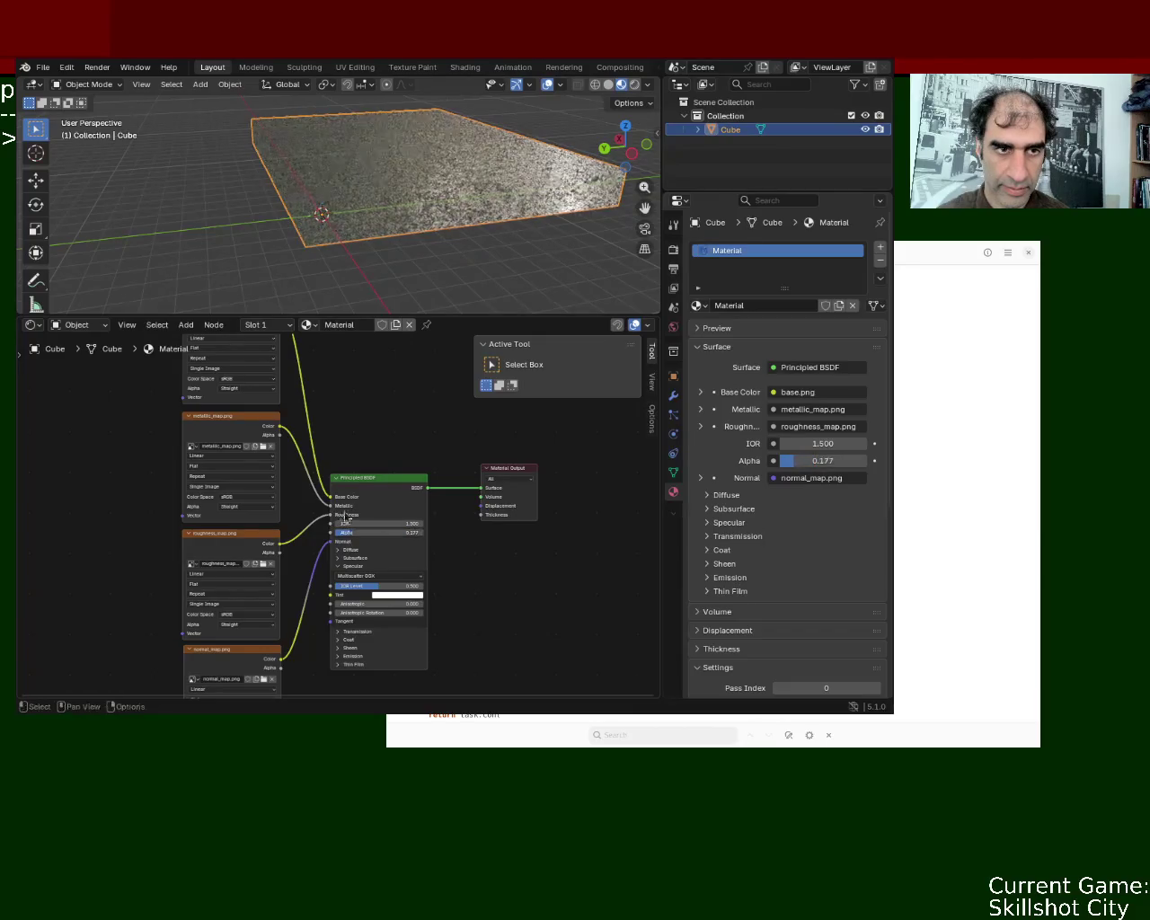
click(42, 67)
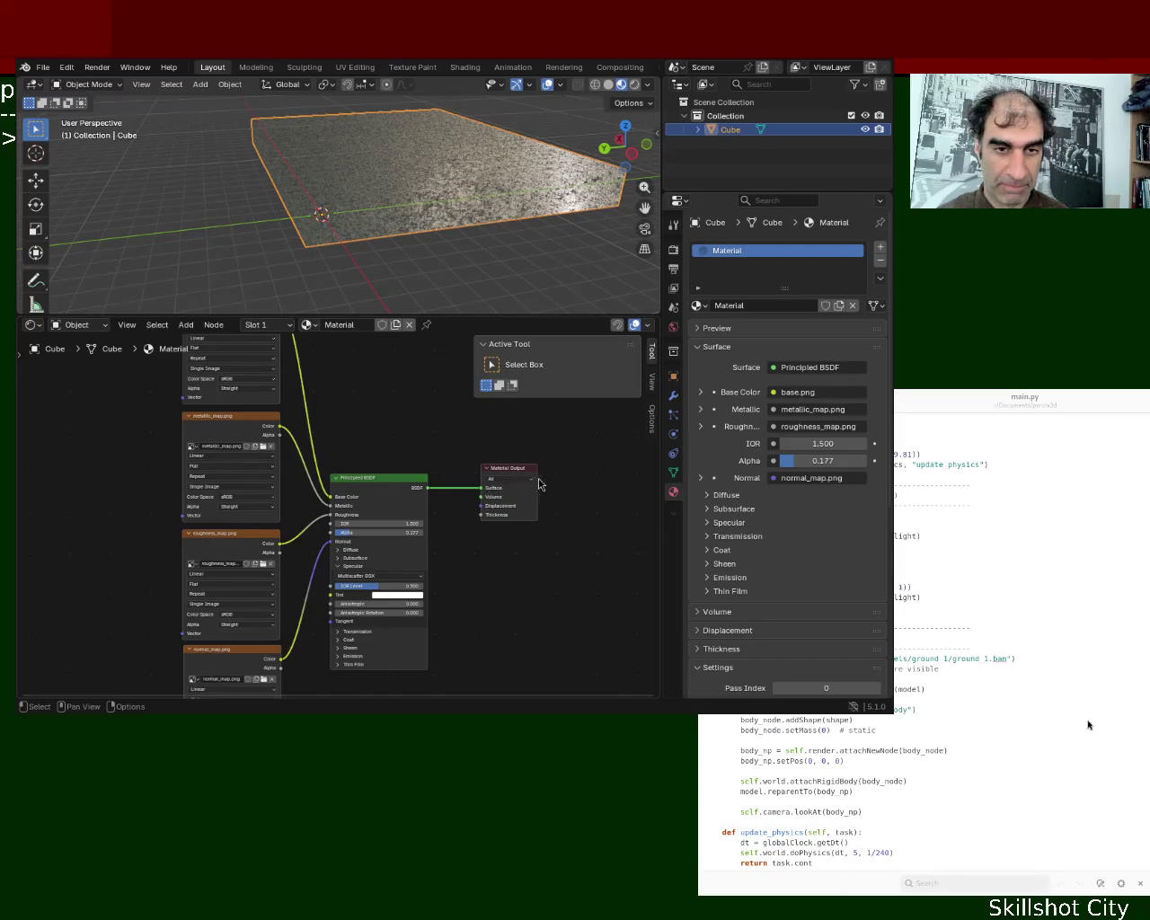
Bring up the Panda3D render window, reposition it, and orbit around the faint slab
key(super+Up)
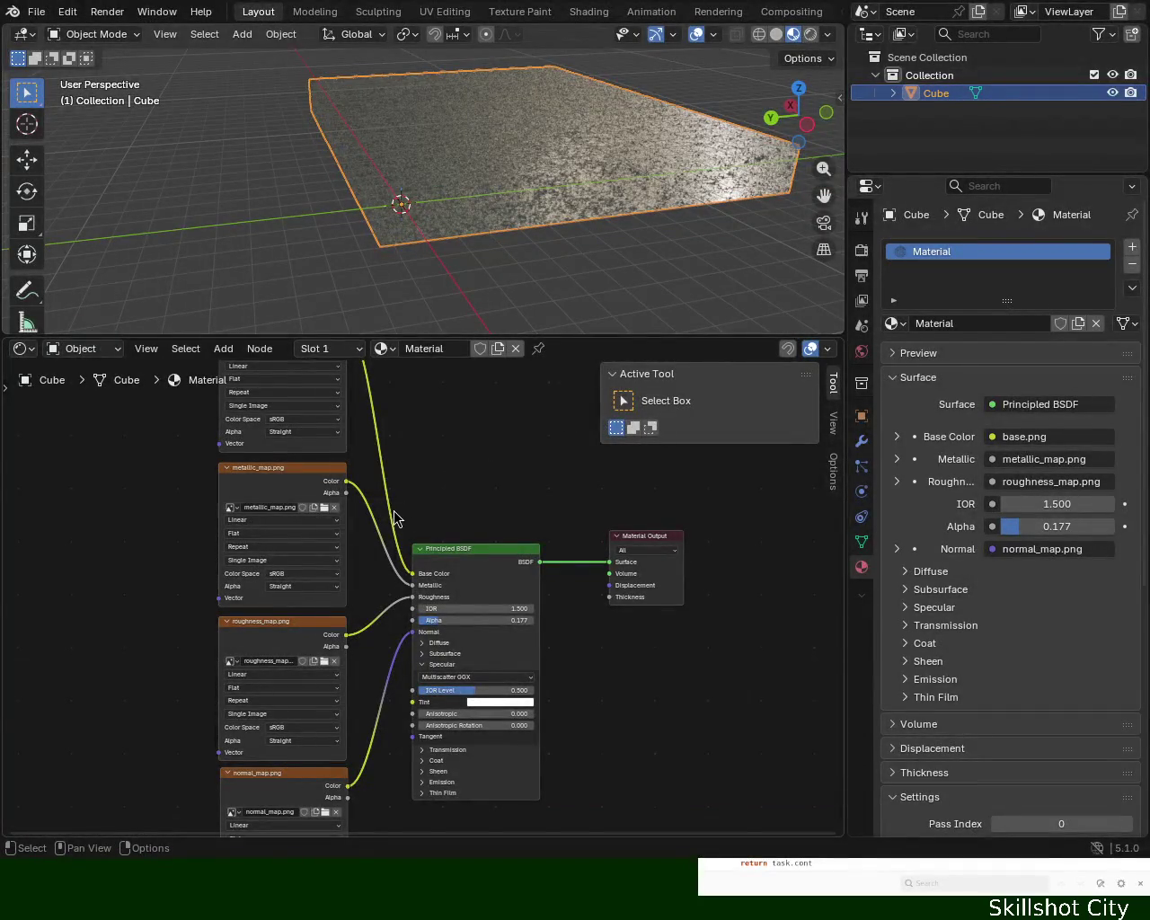
key(super+Down)
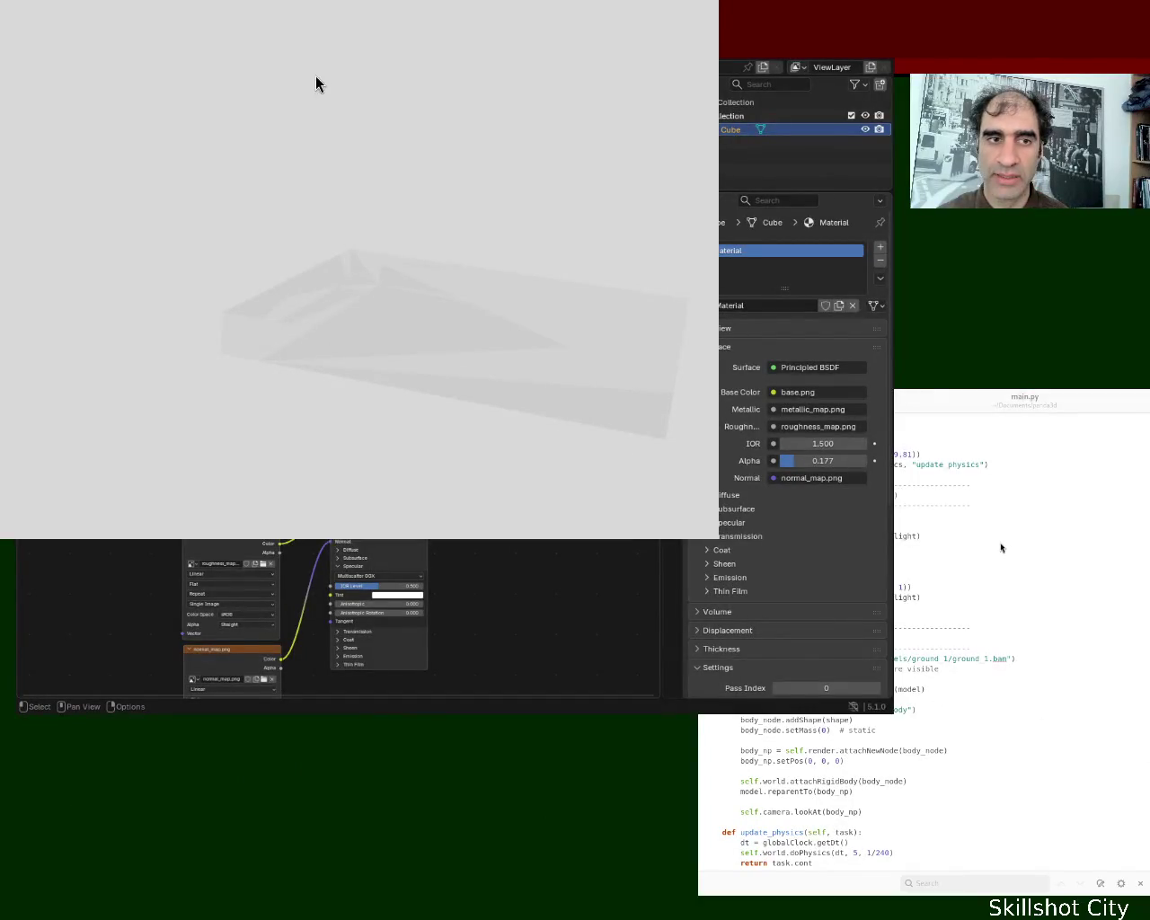
super+drag(315, 85, 376, 211)
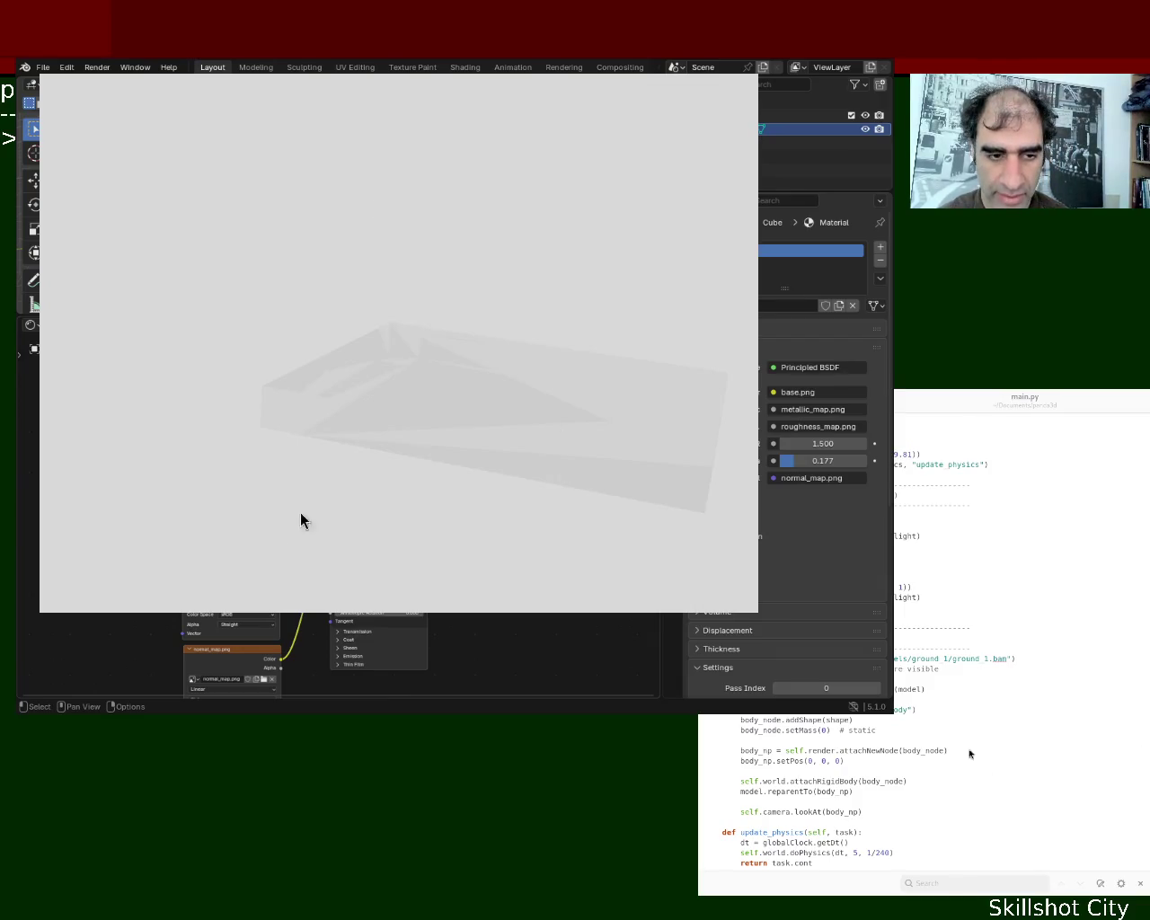
mouse_move(573, 382)
middle_down()
mouse_move(441, 284)
mouse_move(335, 281)
mouse_move(378, 308)
mouse_move(523, 518)
middle_up()
mouse_move(521, 407)
middle_down()
mouse_move(493, 267)
mouse_move(521, 175)
mouse_move(641, 353)
middle_up()
mouse_move(451, 328)
middle_down()
mouse_move(551, 398)
mouse_move(585, 523)
mouse_move(595, 467)
mouse_move(554, 344)
middle_up()
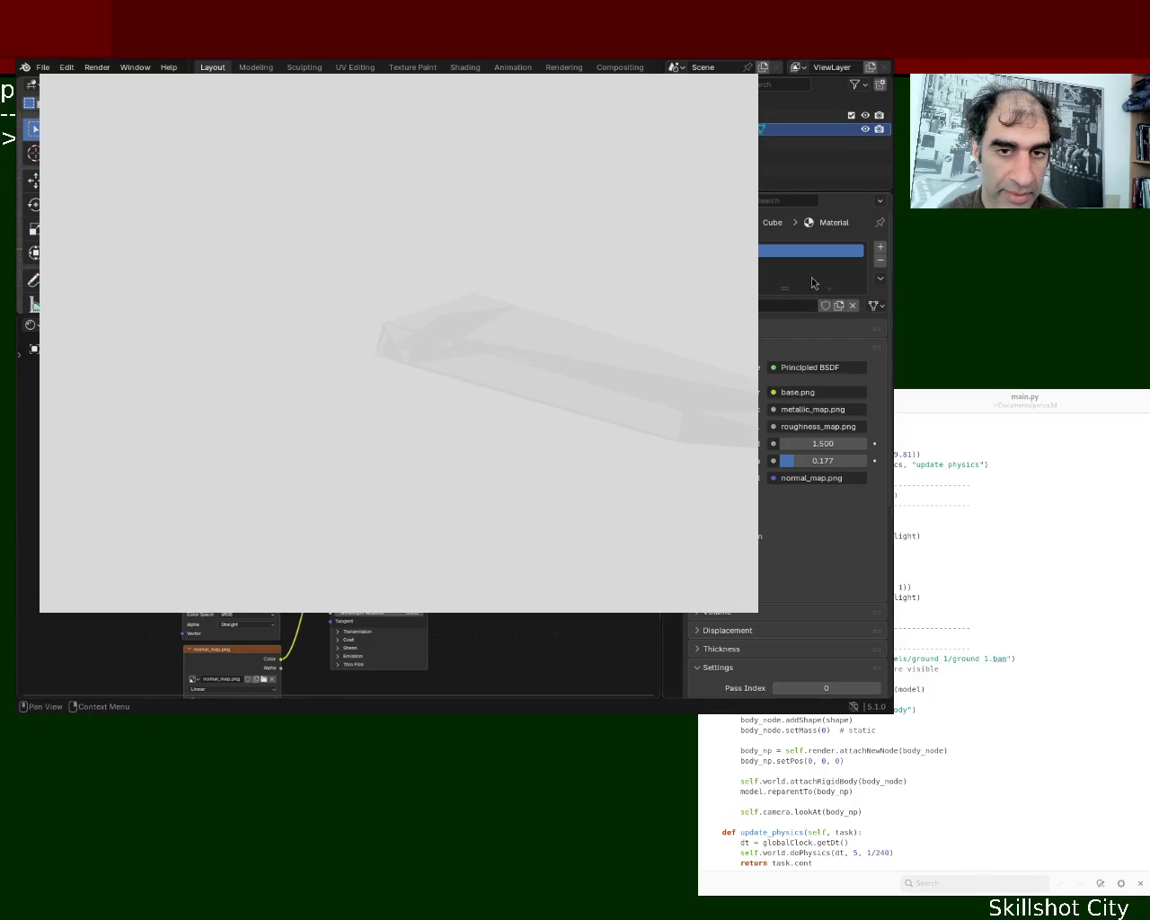
click(881, 249)
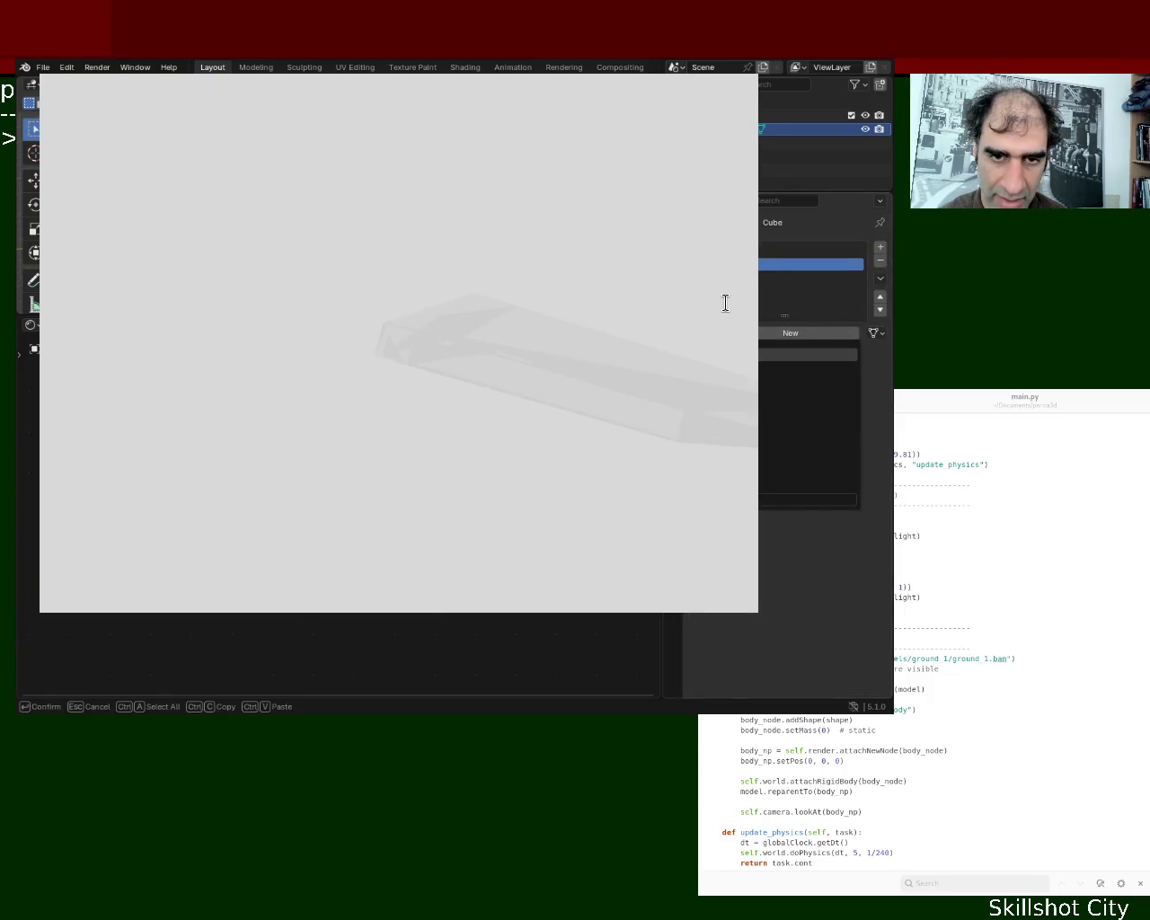
Add a second material slot holding a new Material.001, then reselect Material
key(ctrl+z)
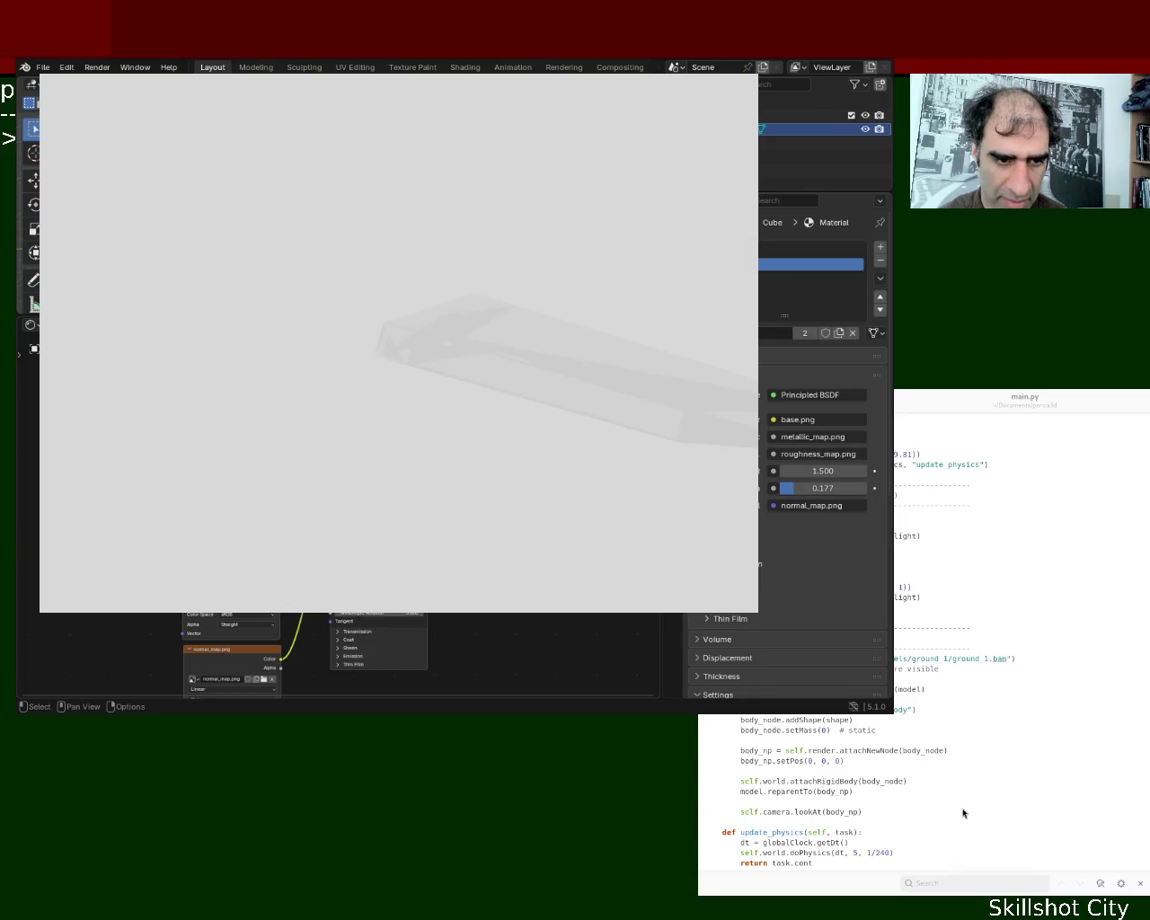
drag(295, 610, 377, 593)
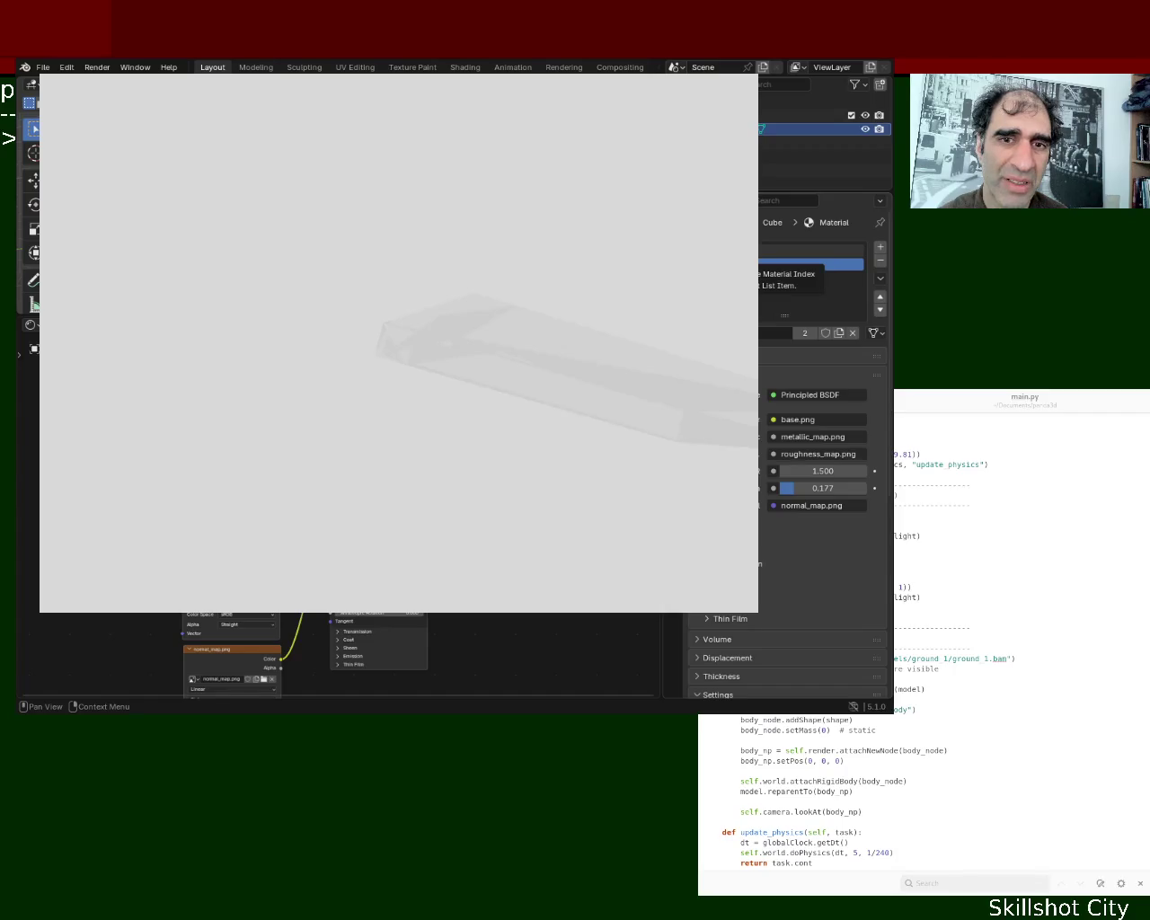
click(808, 251)
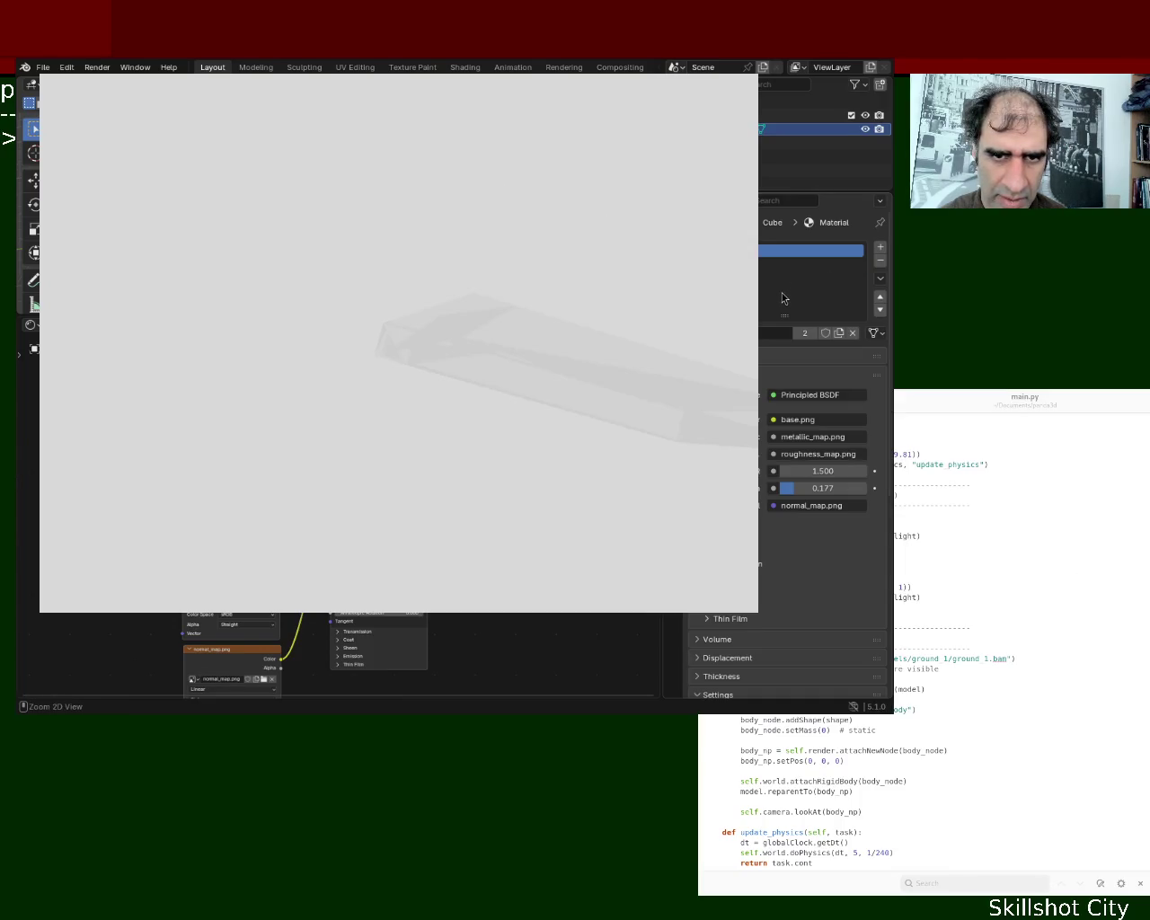
key(ctrl+z)
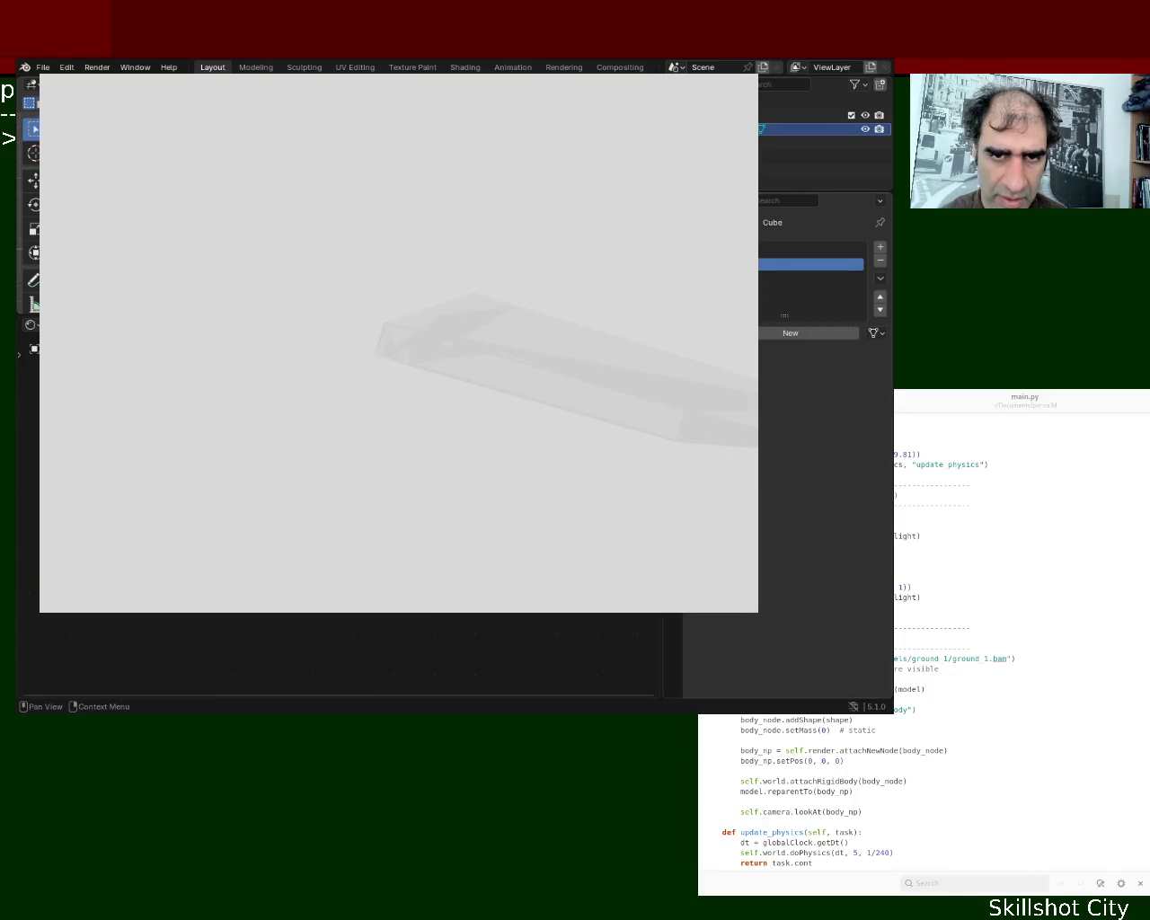
click(763, 340)
click(809, 250)
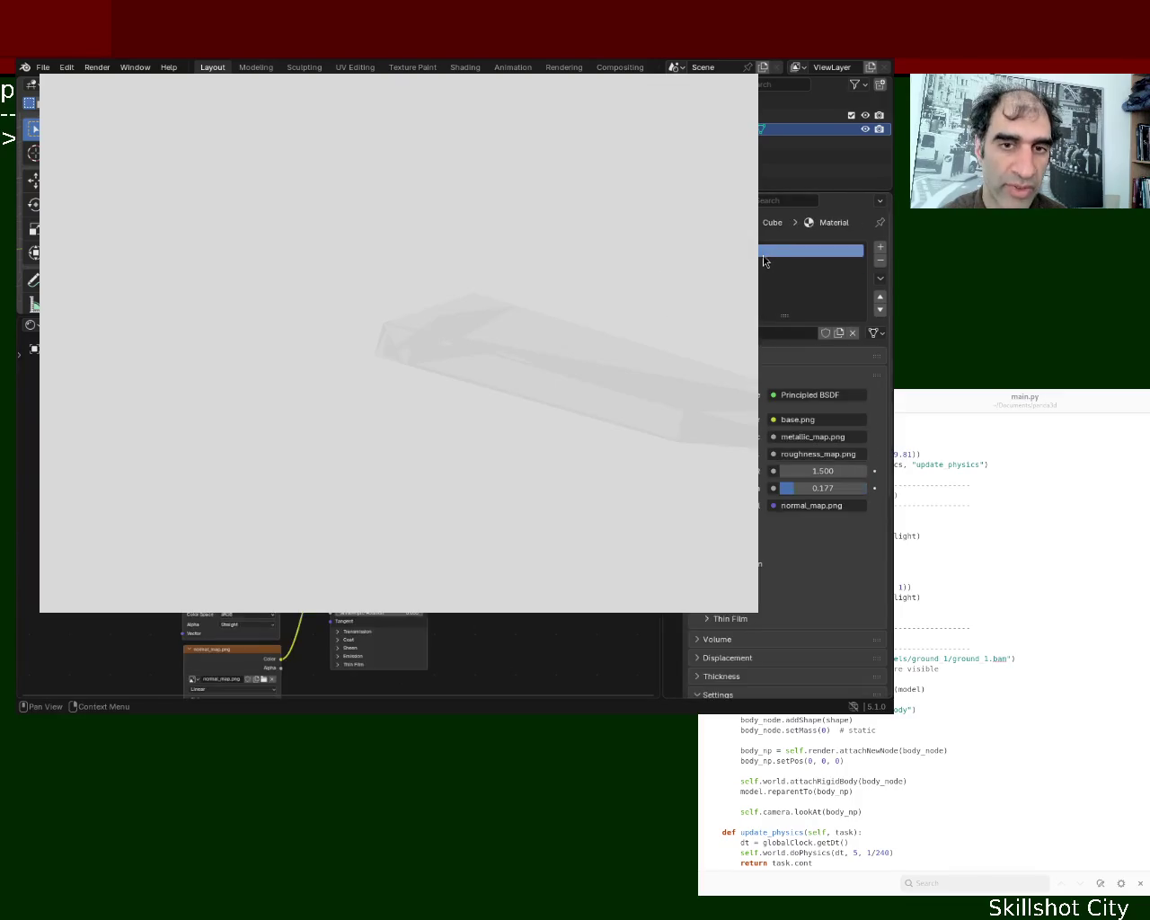
scroll(286, 485, down, 6)
Copy Material's six texture and shader nodes into Material.001
drag(192, 557, 470, 674)
key(ctrl+c)
click(791, 264)
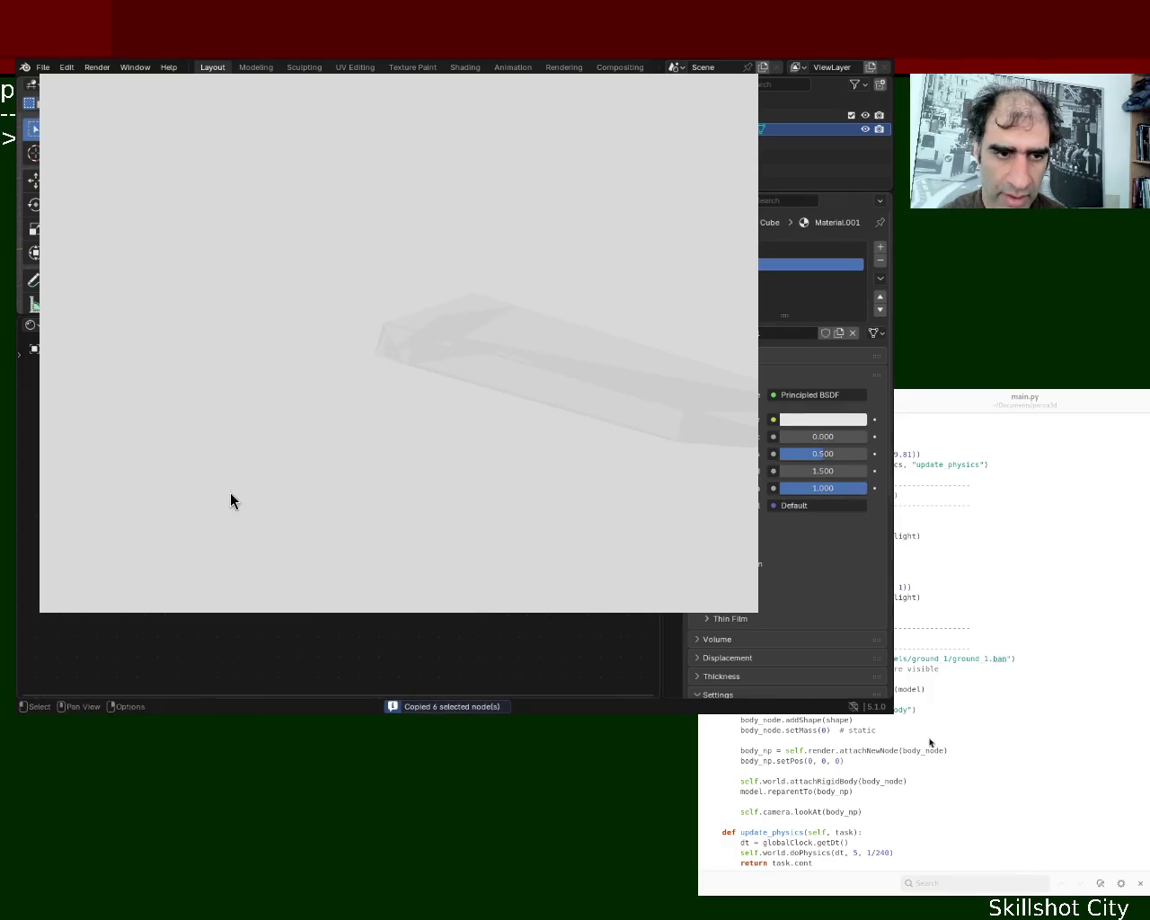
key(ctrl+v)
click(278, 547)
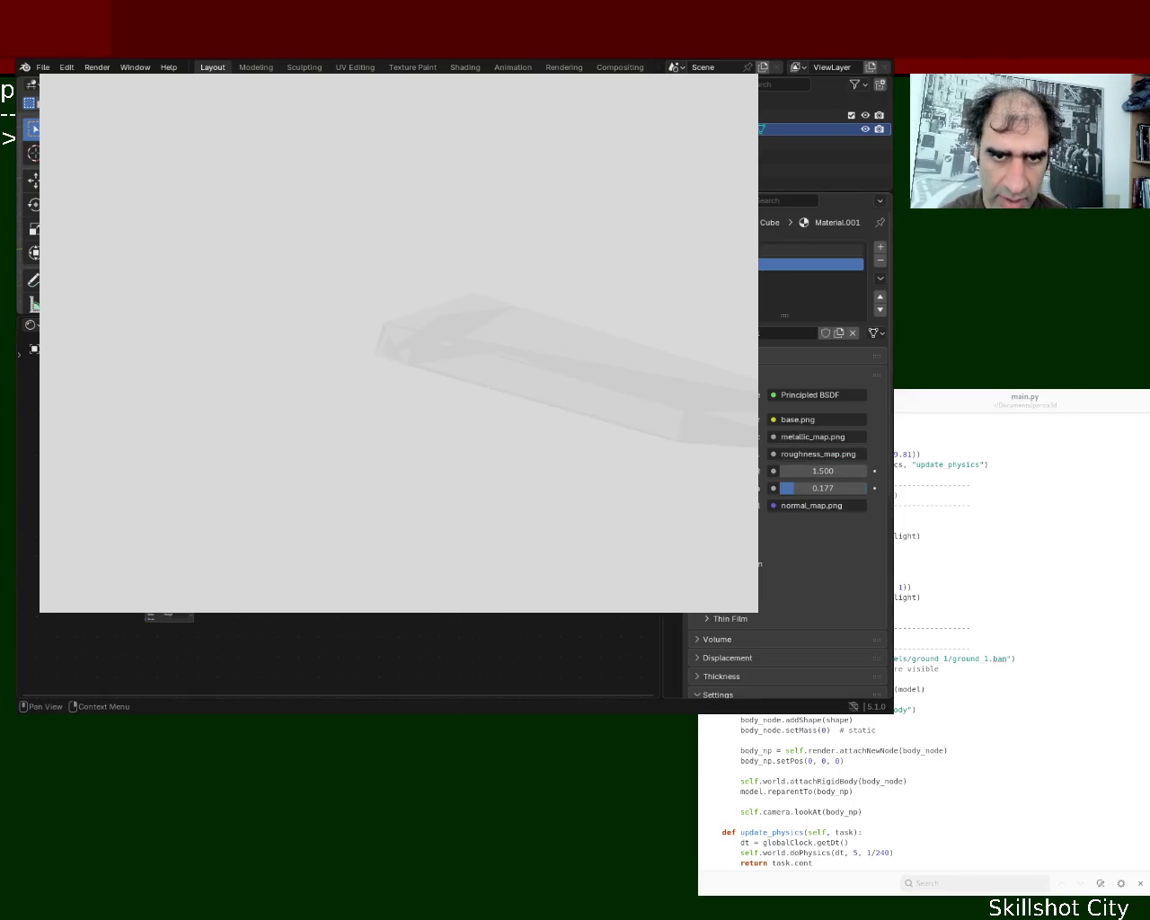
click(773, 250)
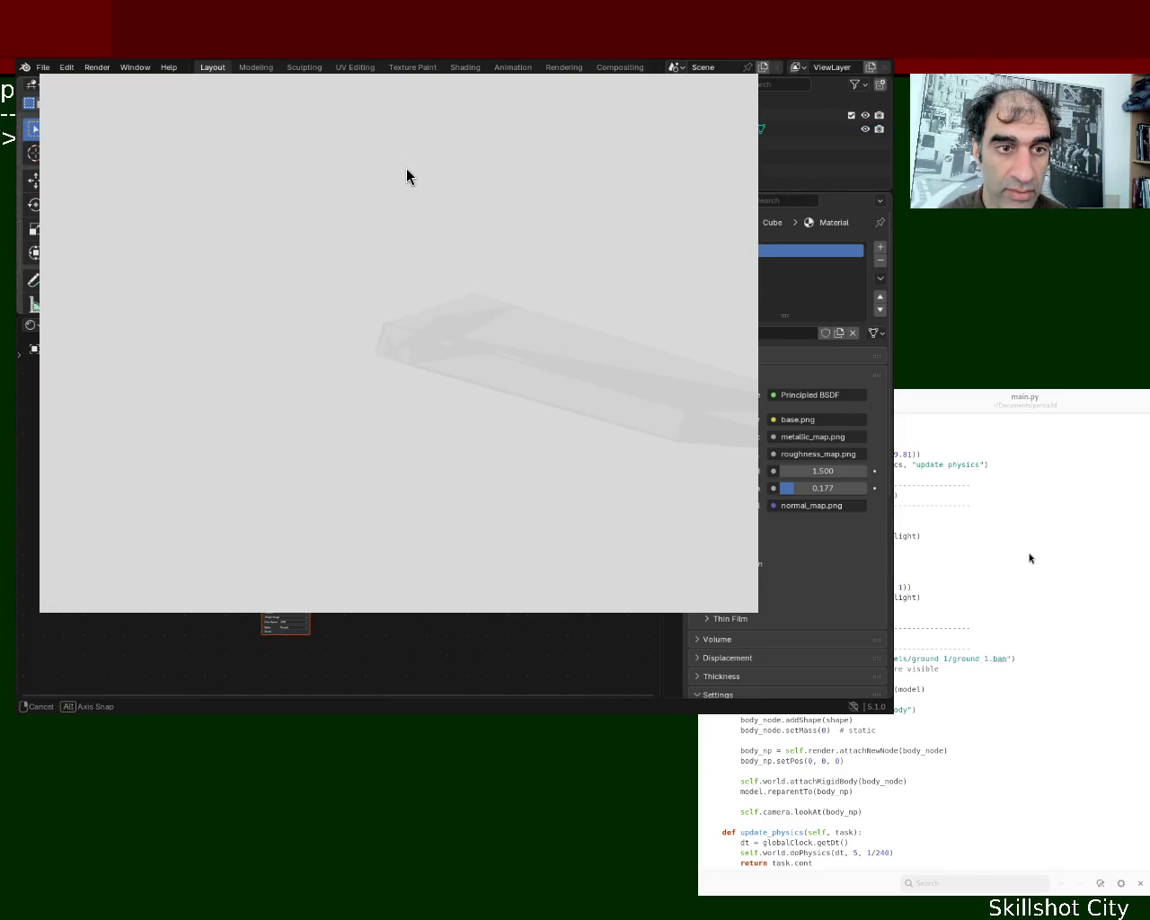
Put the Cube into Edit Mode and close the grey preview window
key(Tab)
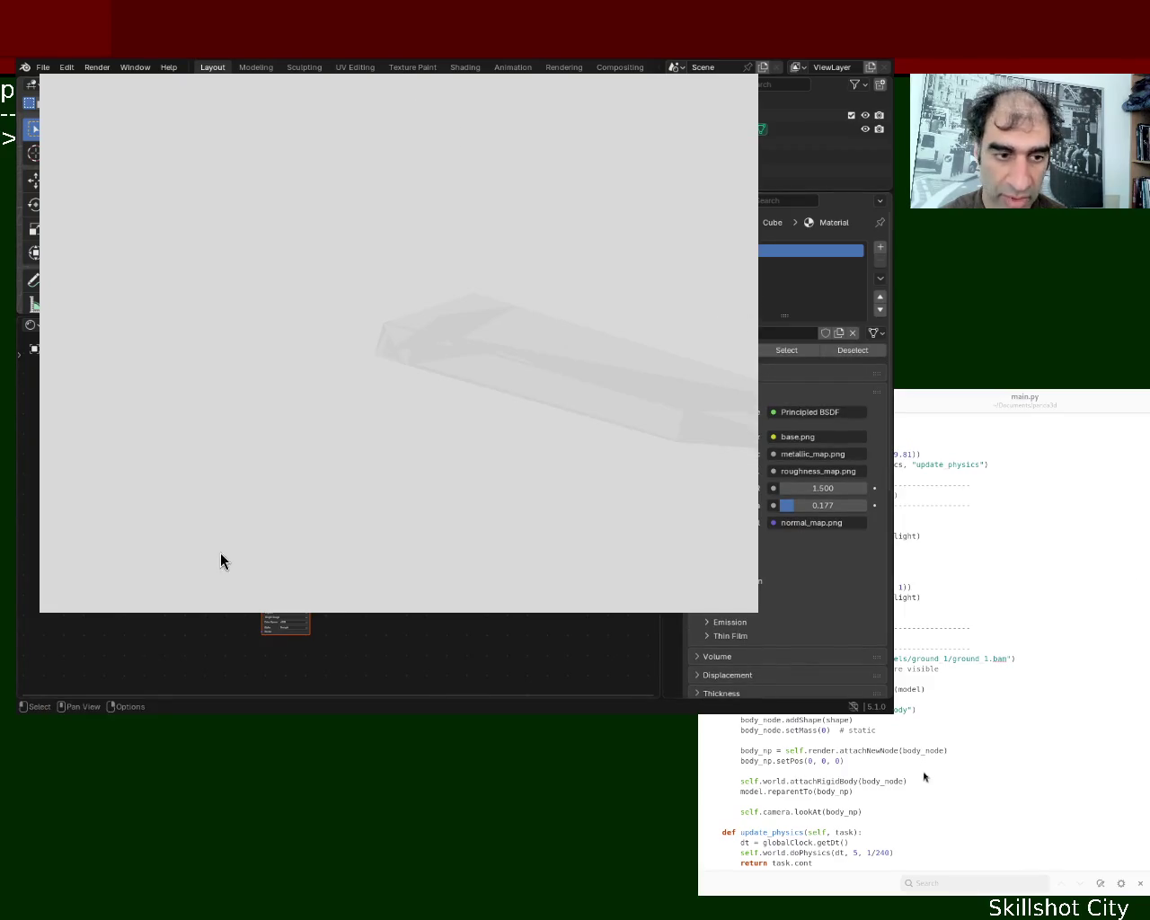
key(shift+b)
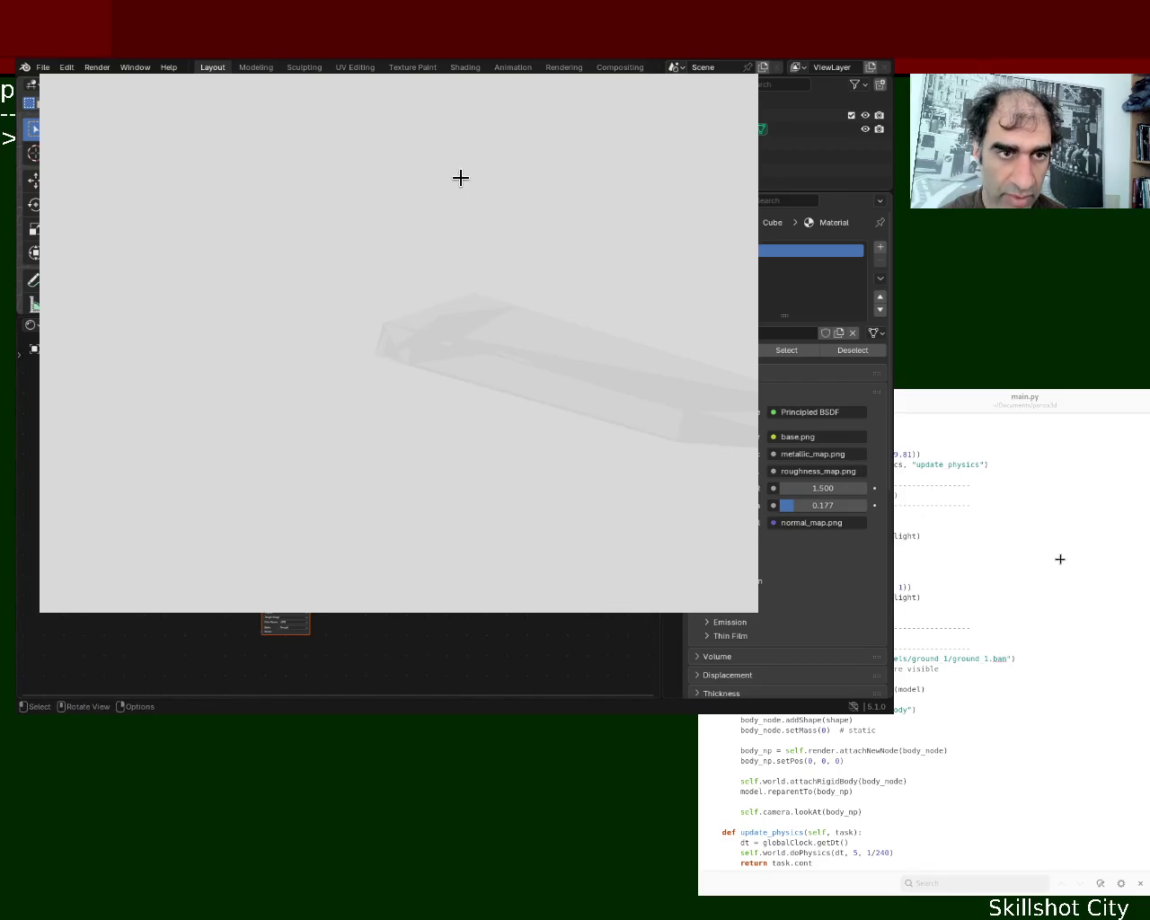
key(Escape)
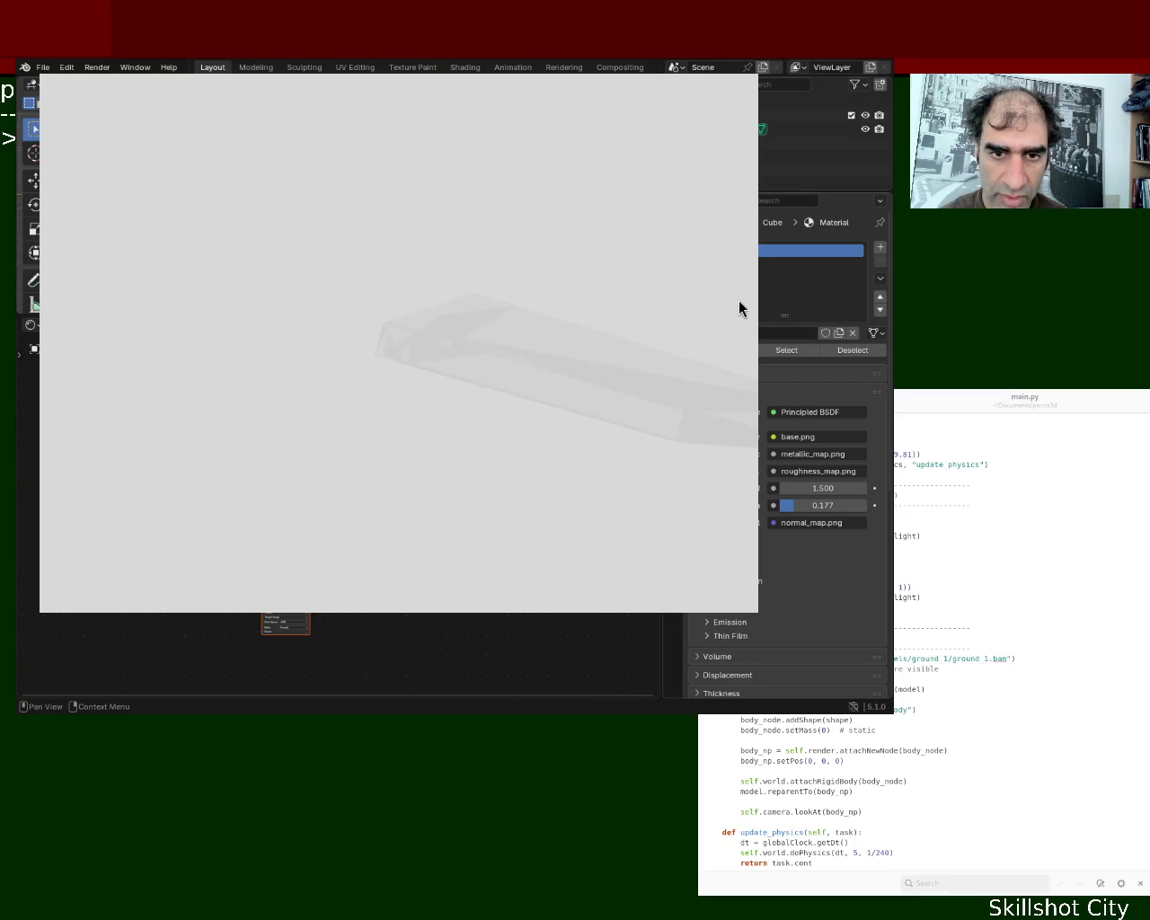
key(shift+b)
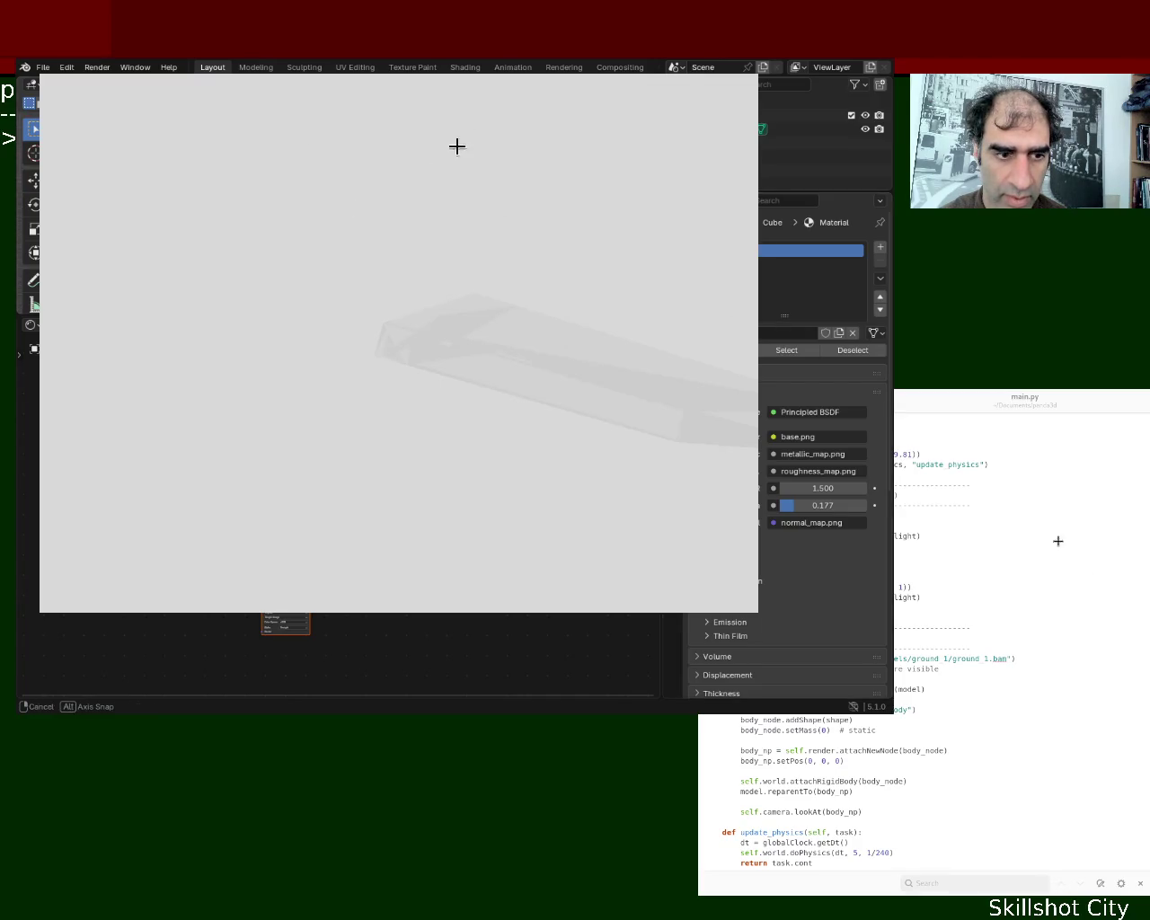
scroll(279, 618, up, 3)
scroll(290, 587, up, 2)
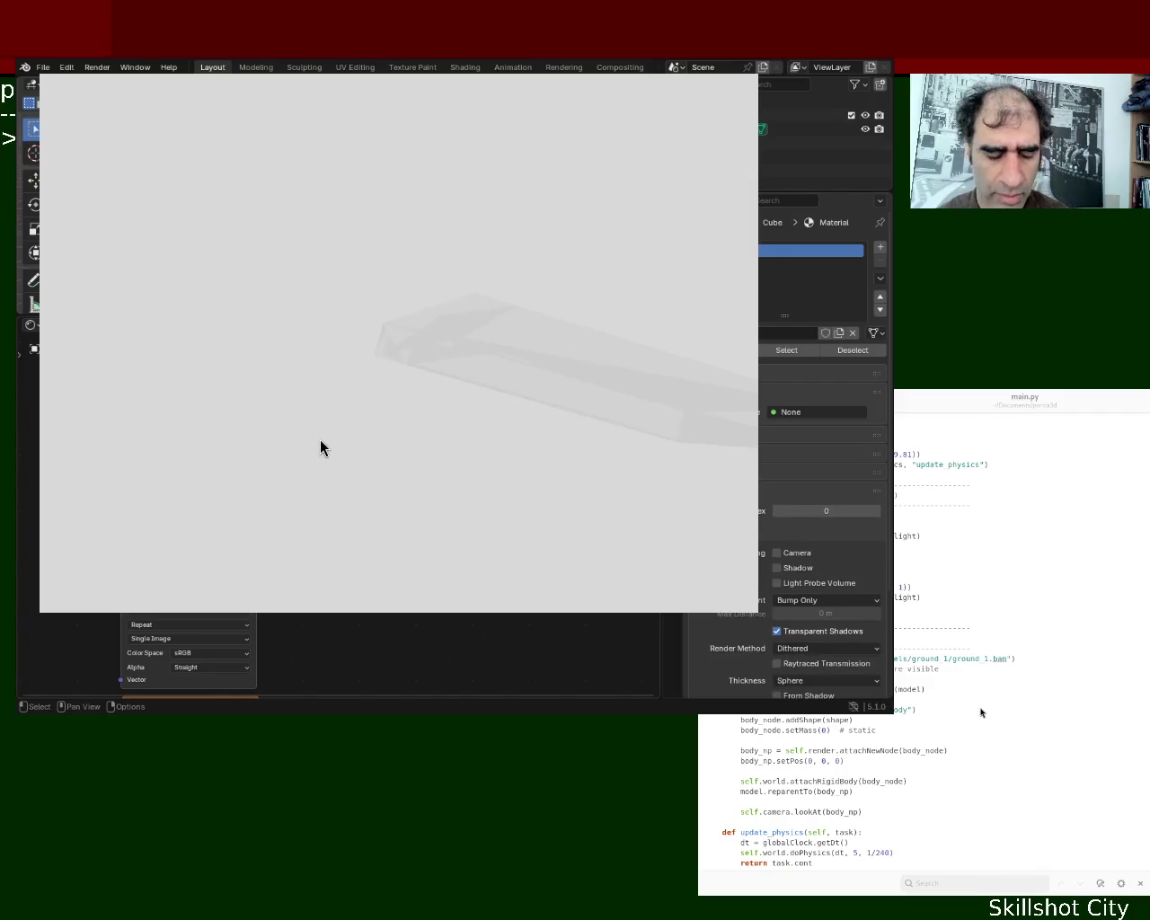
key(F3)
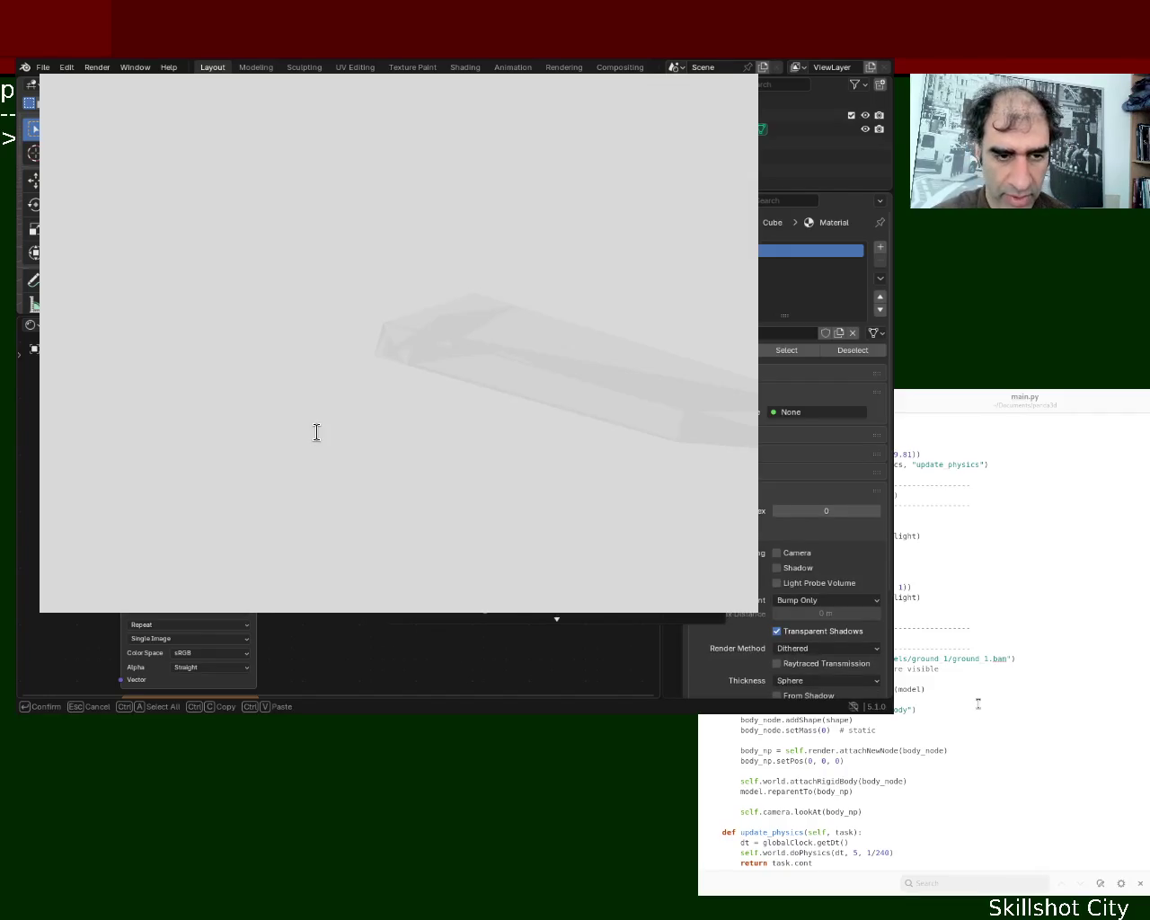
key(Escape)
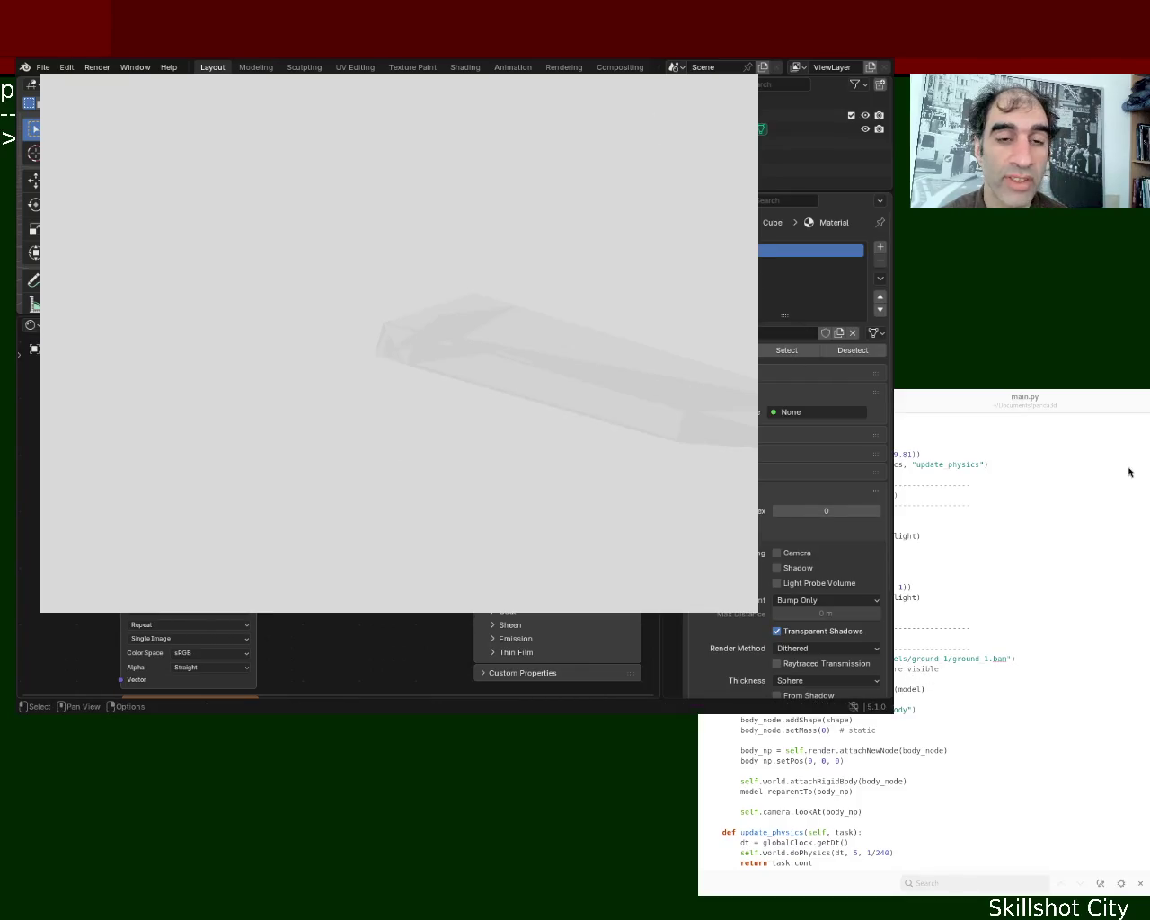
key(Escape)
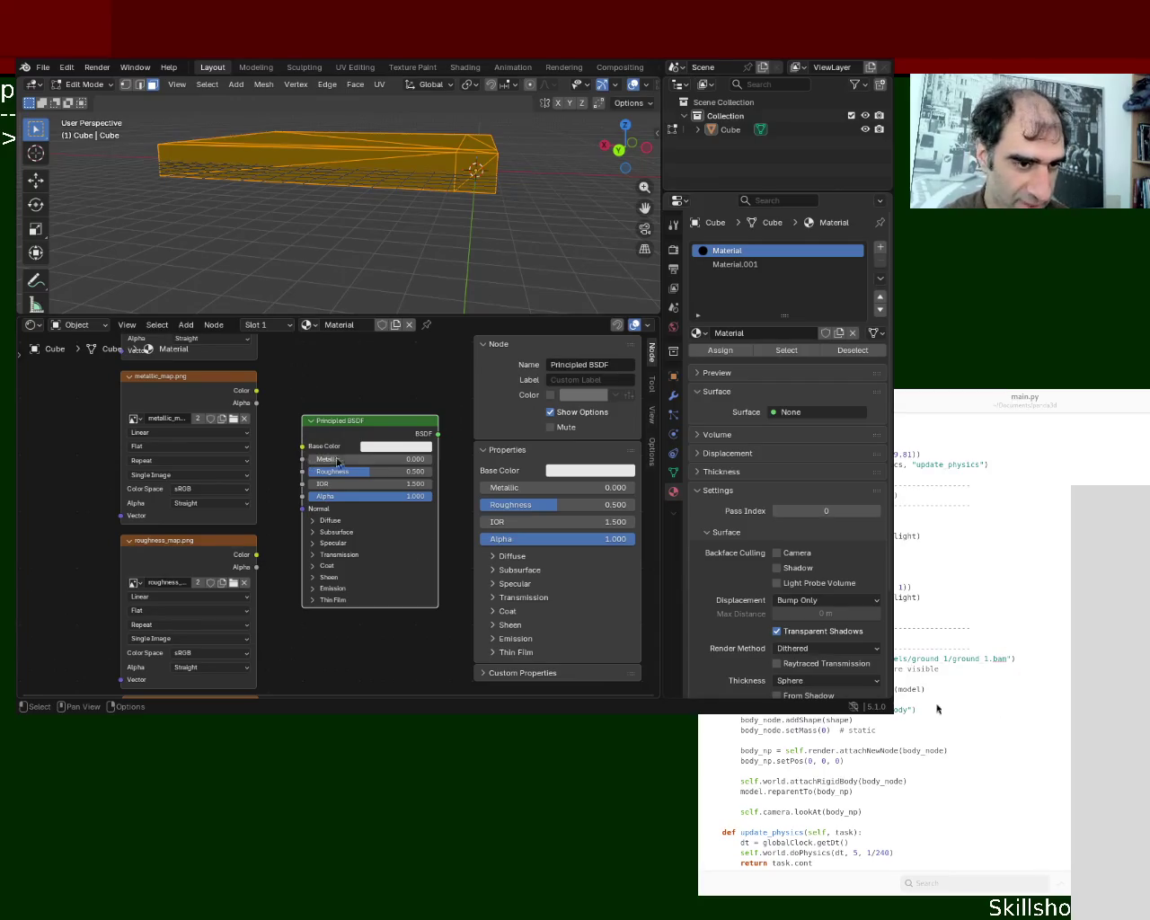
Wire base, metallic, roughness and normal map textures into the matching Principled BSDF inputs
shift+scroll(336, 416, up, 1)
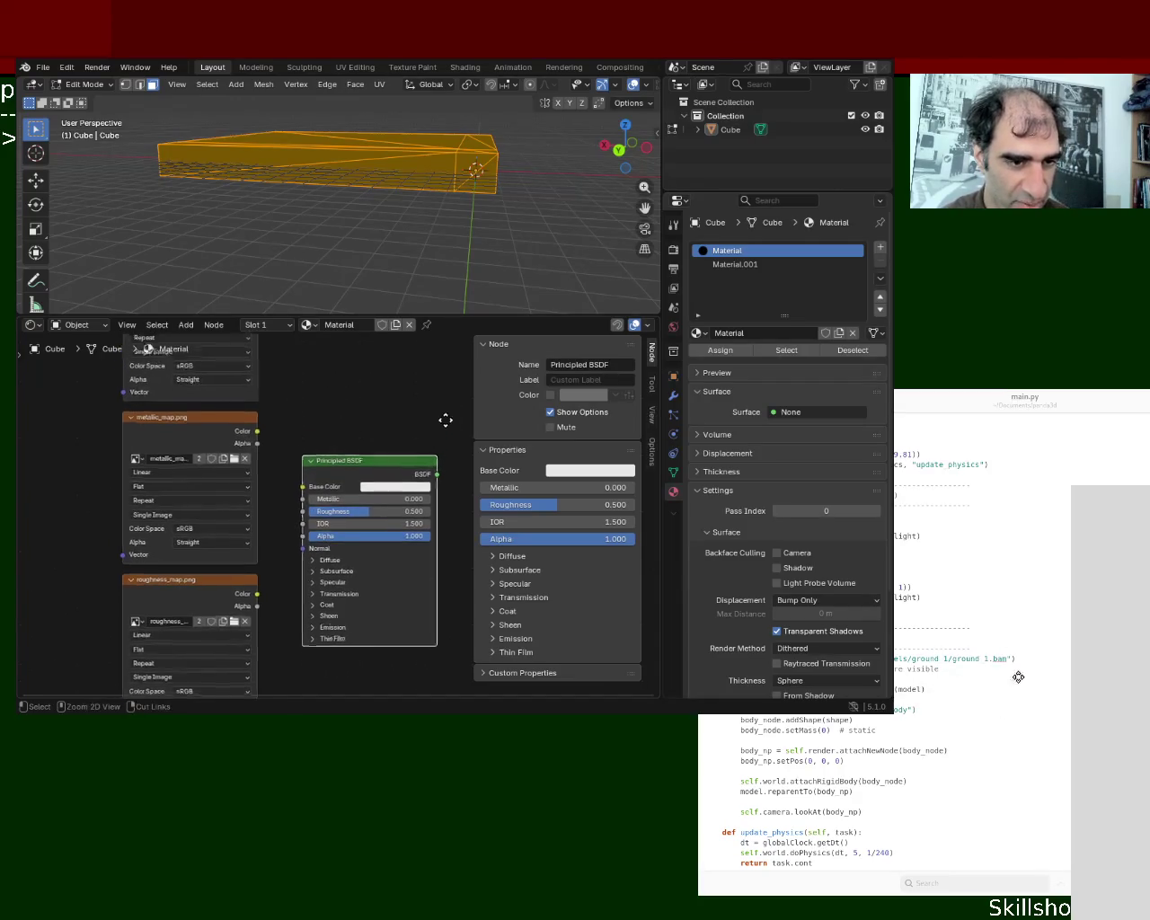
scroll(403, 430, down, 3)
drag(288, 360, 317, 496)
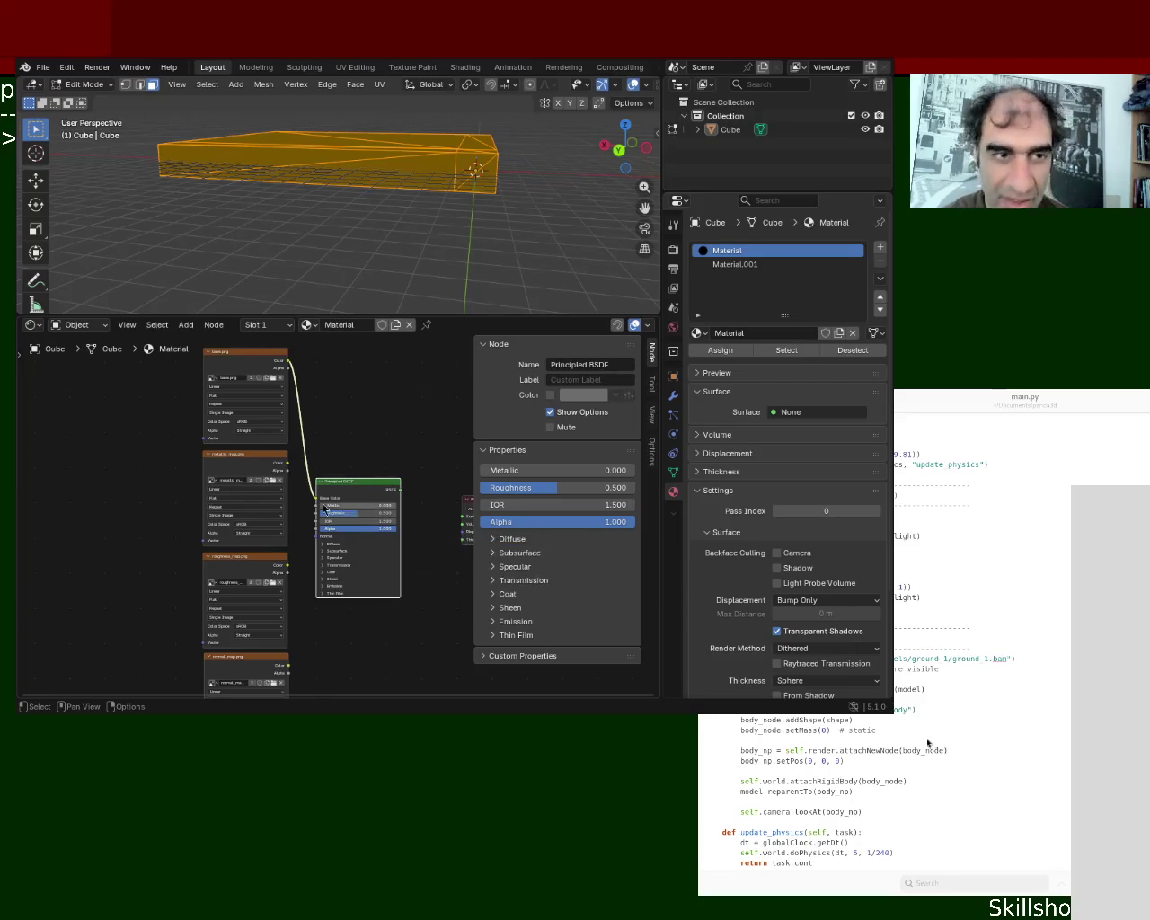
drag(289, 463, 317, 505)
drag(288, 565, 316, 513)
drag(289, 666, 316, 536)
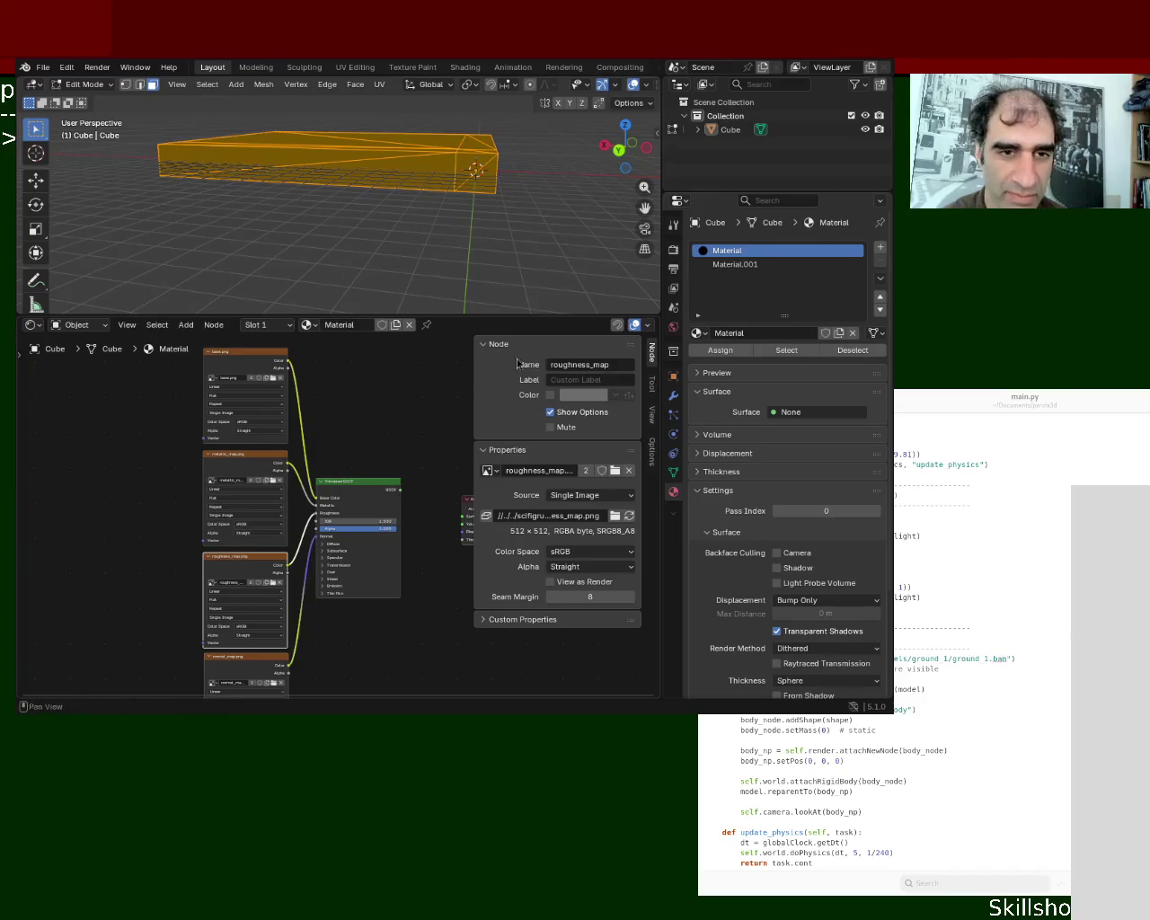
Link the Principled BSDF to the Material Output Surface and view the textured slab
click(452, 229)
mouse_move(449, 205)
middle_down()
mouse_move(422, 233)
mouse_move(416, 270)
middle_up()
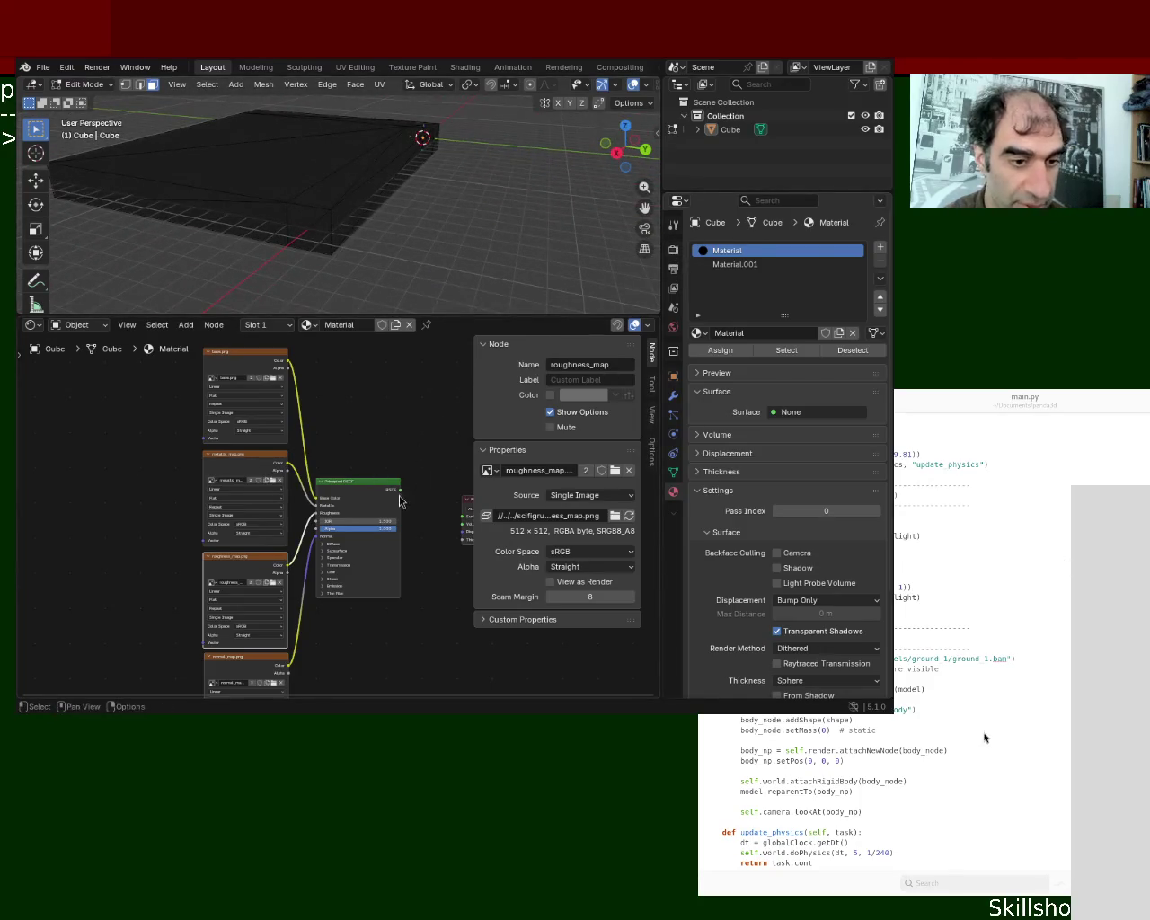
drag(400, 489, 465, 516)
middle_drag(395, 190, 432, 316)
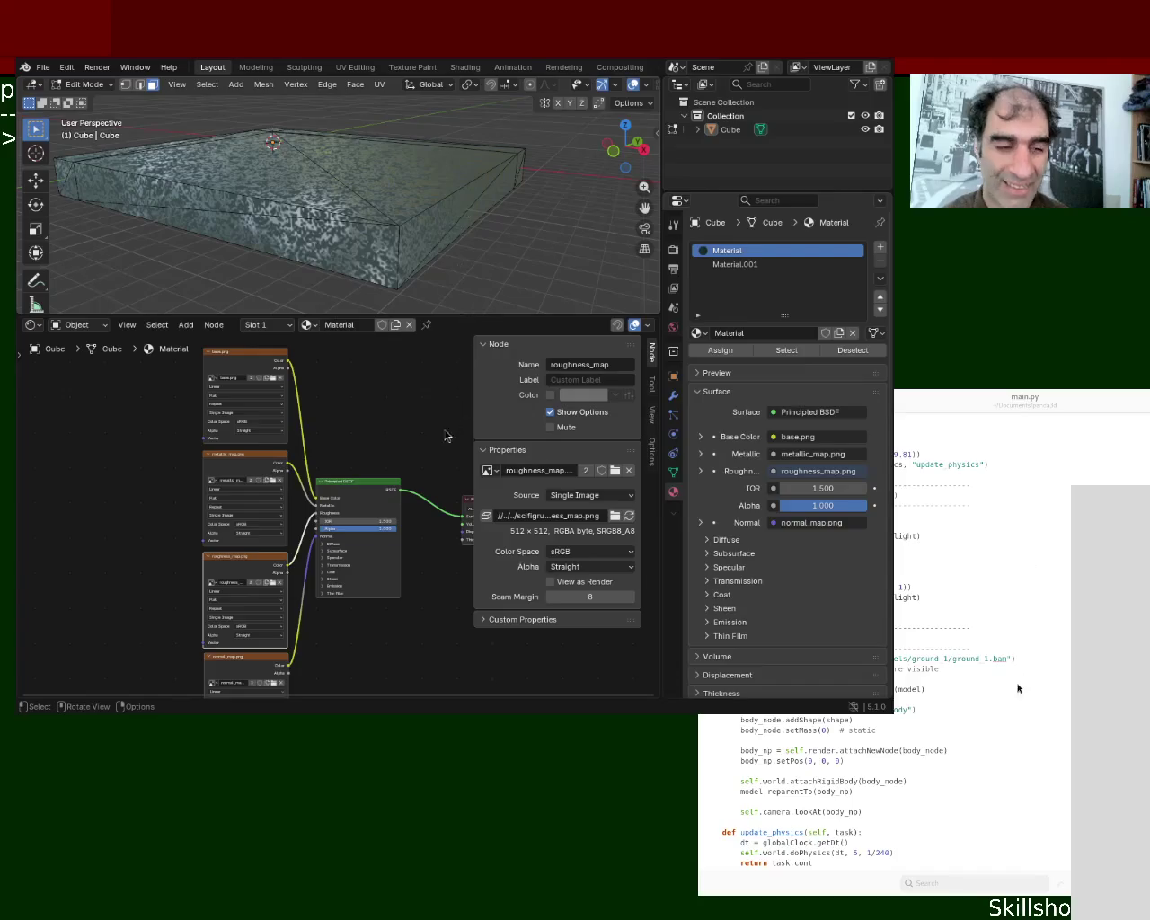
Select the slab's top face in Edit Mode and frame the view on it
click(735, 264)
scroll(386, 454, left, 5)
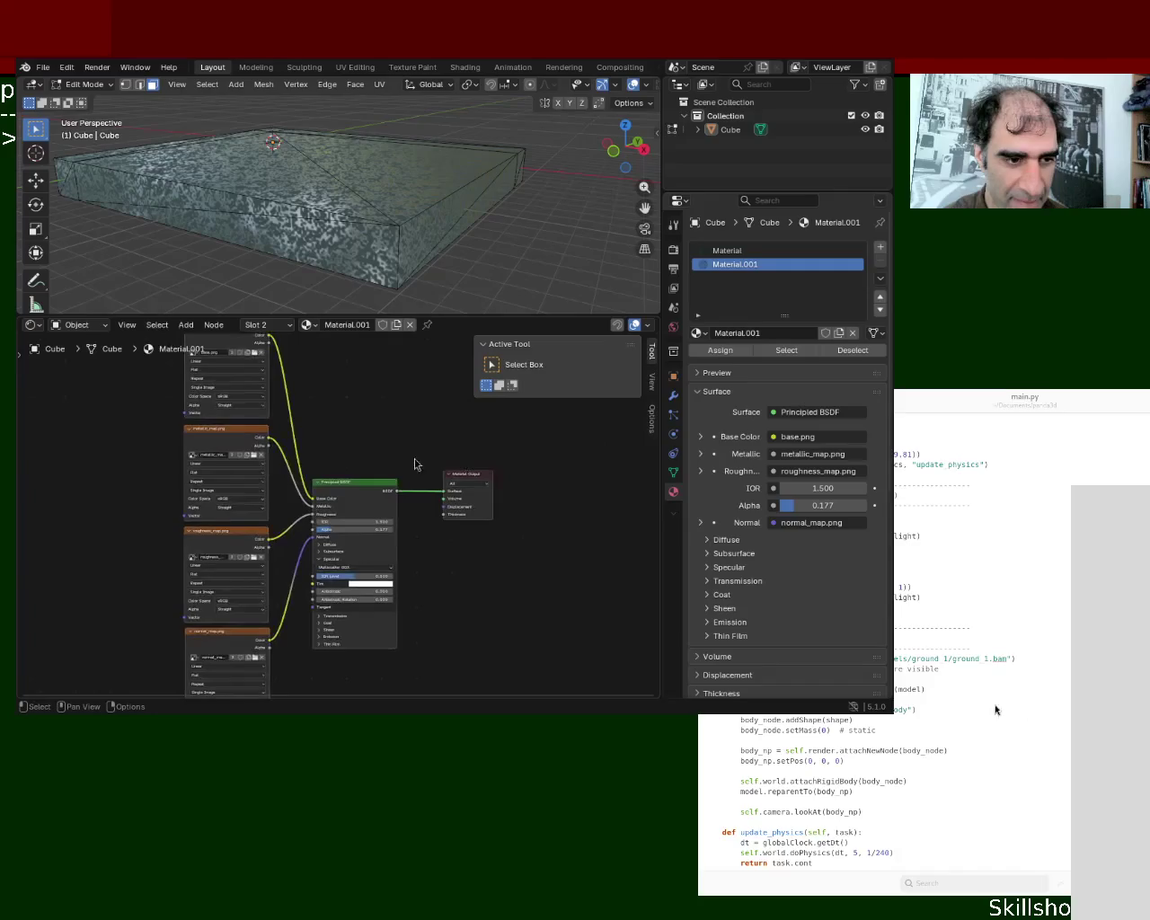
scroll(404, 592, up, 1)
scroll(428, 601, up, 2)
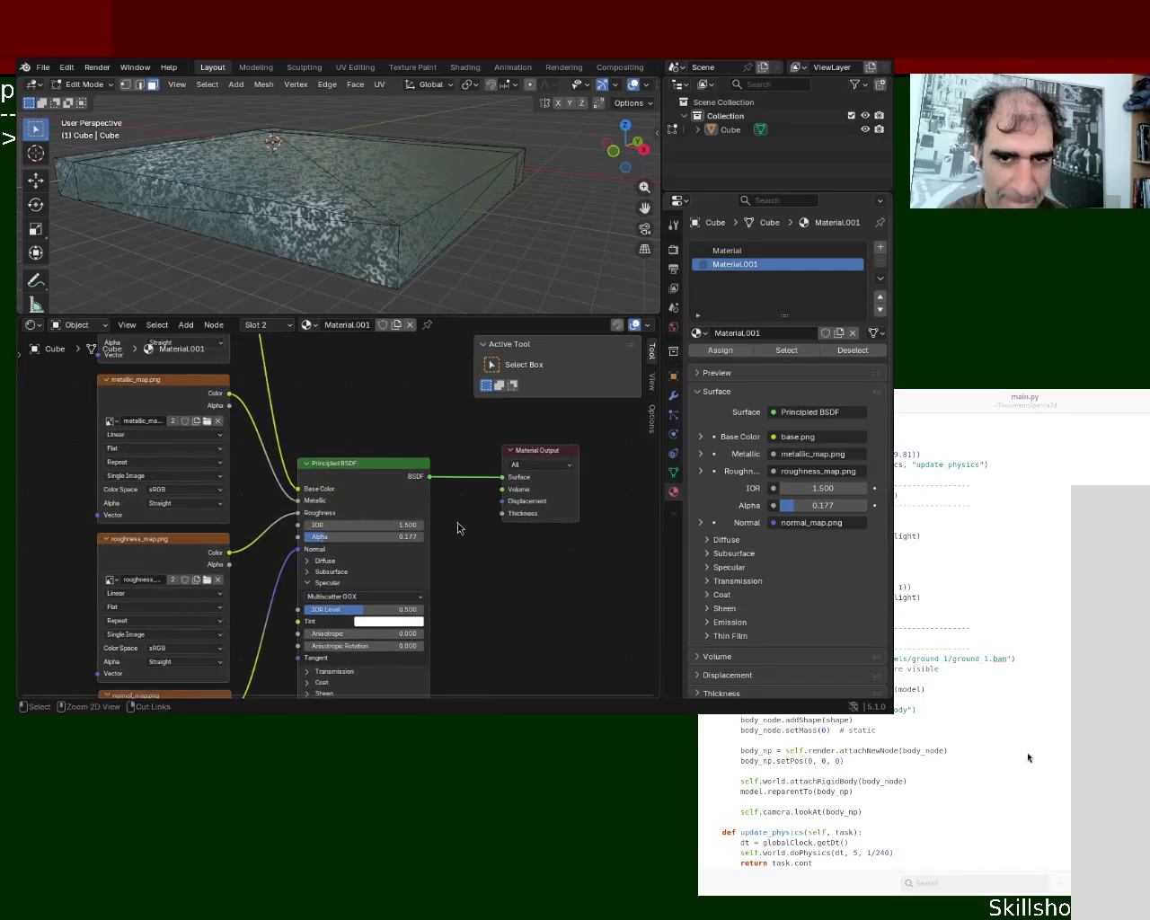
click(370, 187)
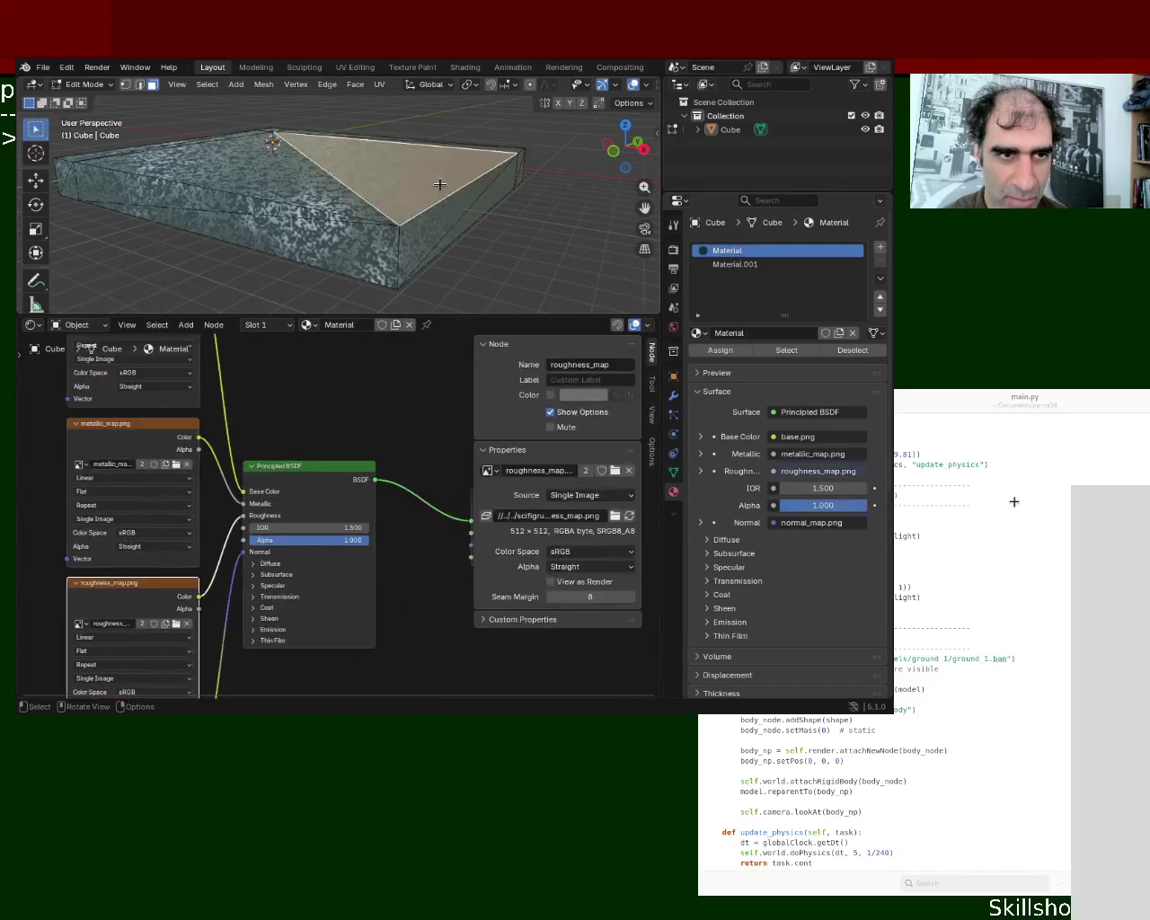
key(KP_Decimal)
middle_drag(470, 273, 457, 216)
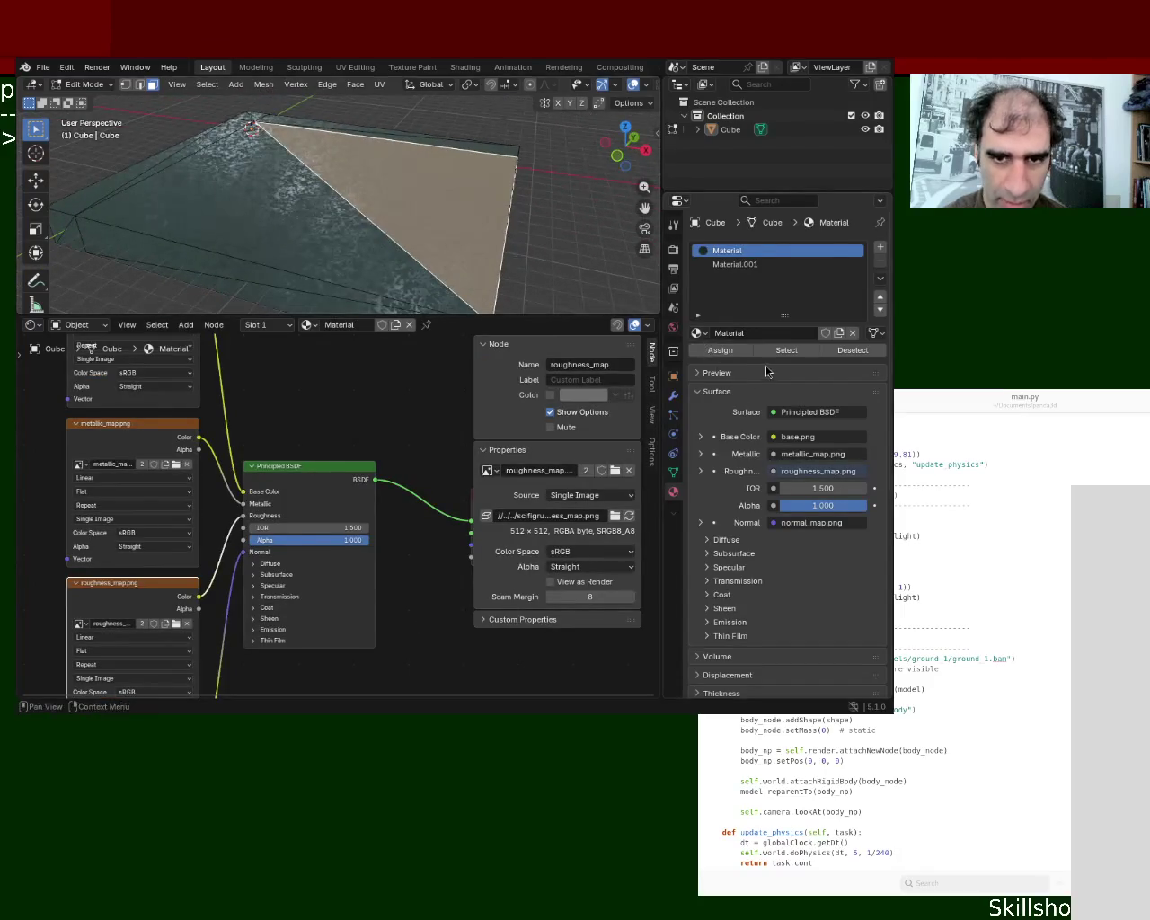
click(761, 264)
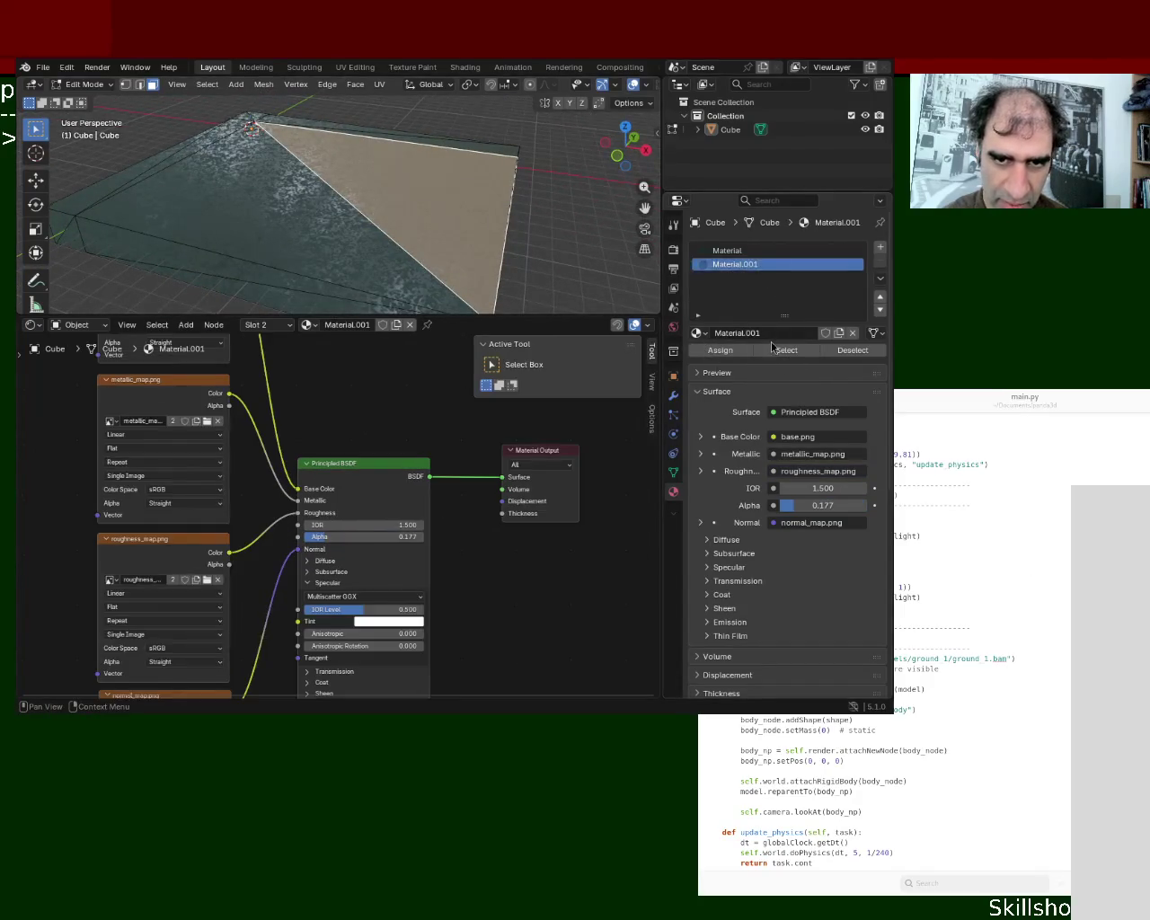
click(546, 223)
middle_drag(546, 223, 367, 170)
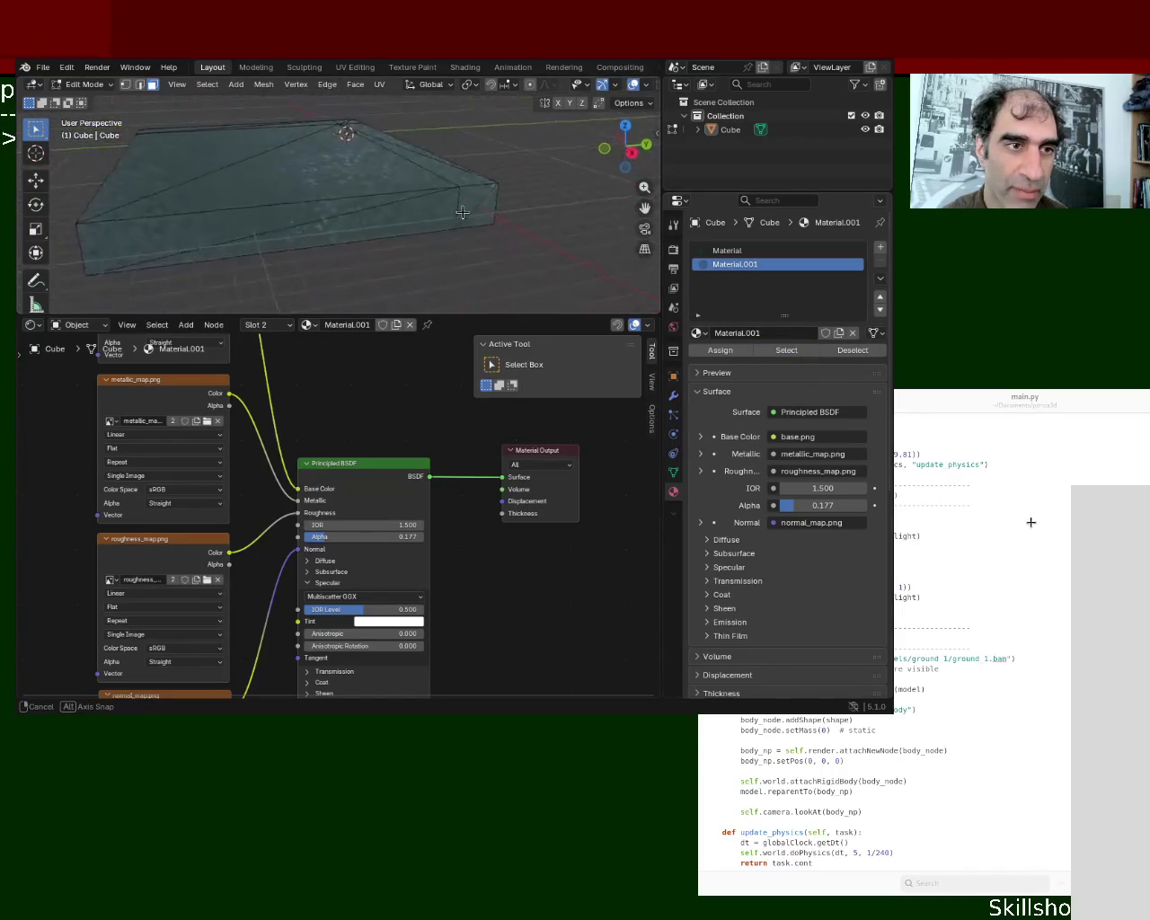
click(367, 170)
Lower Material's Alpha, then toggle the change with undo and redo
drag(310, 544, 260, 544)
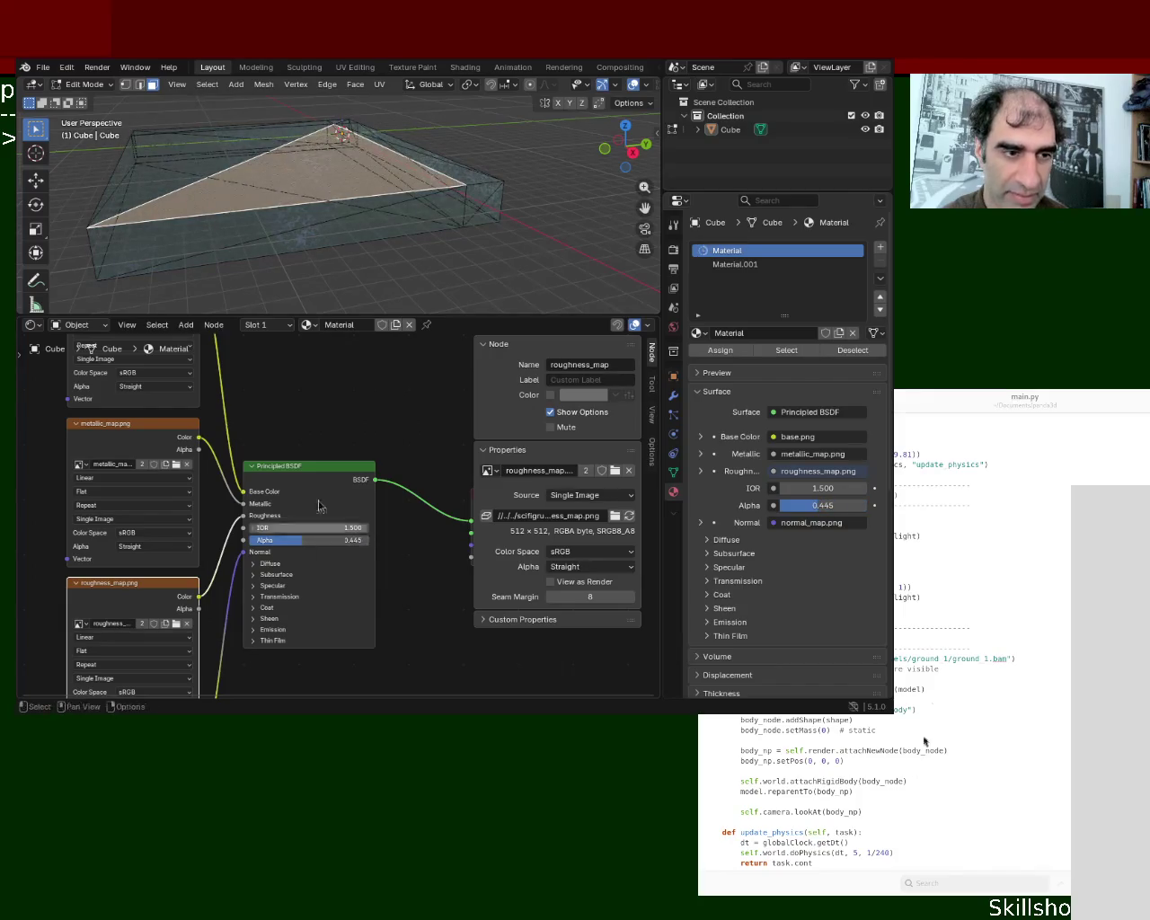
click(514, 253)
mouse_move(447, 224)
middle_down()
mouse_move(458, 234)
mouse_move(465, 214)
middle_up()
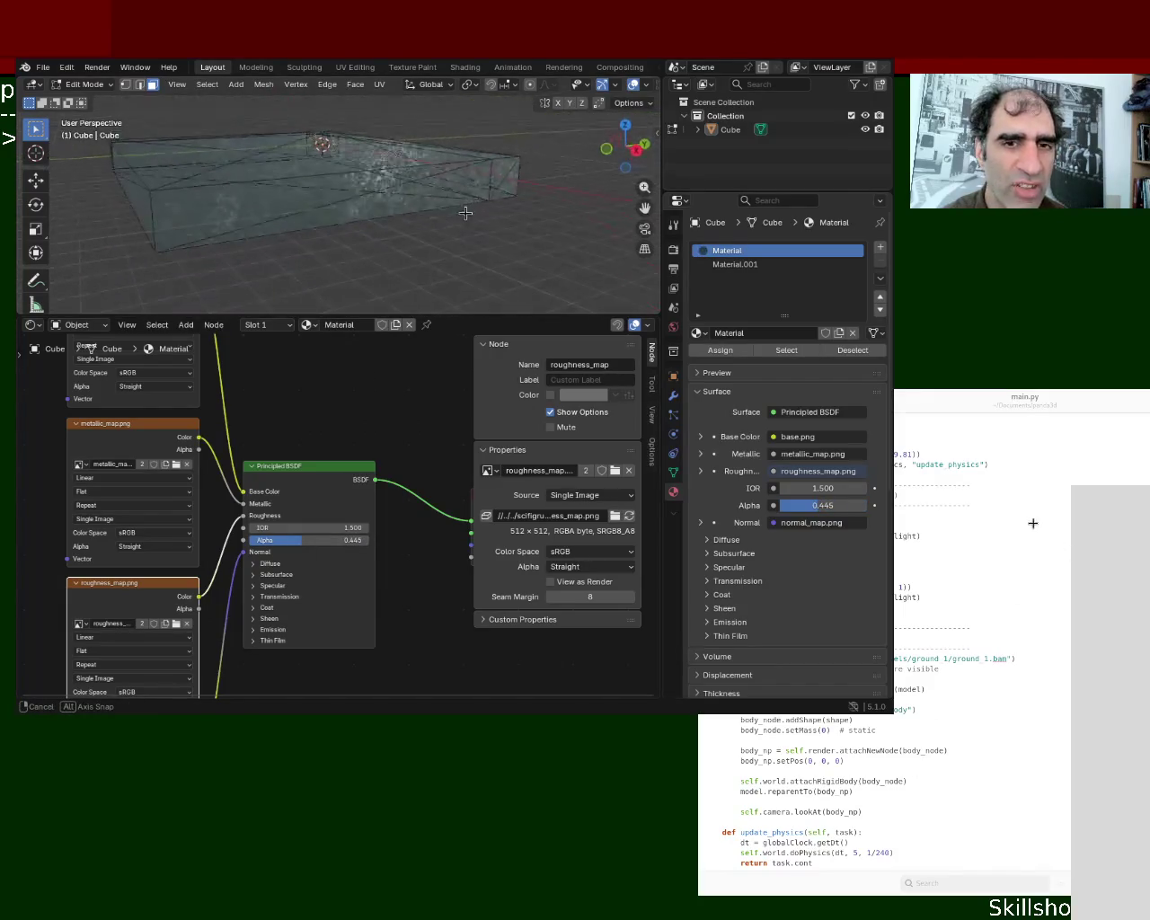
key(ctrl+z)
key(ctrl+z)
key(ctrl+shift+z)
key(ctrl+z)
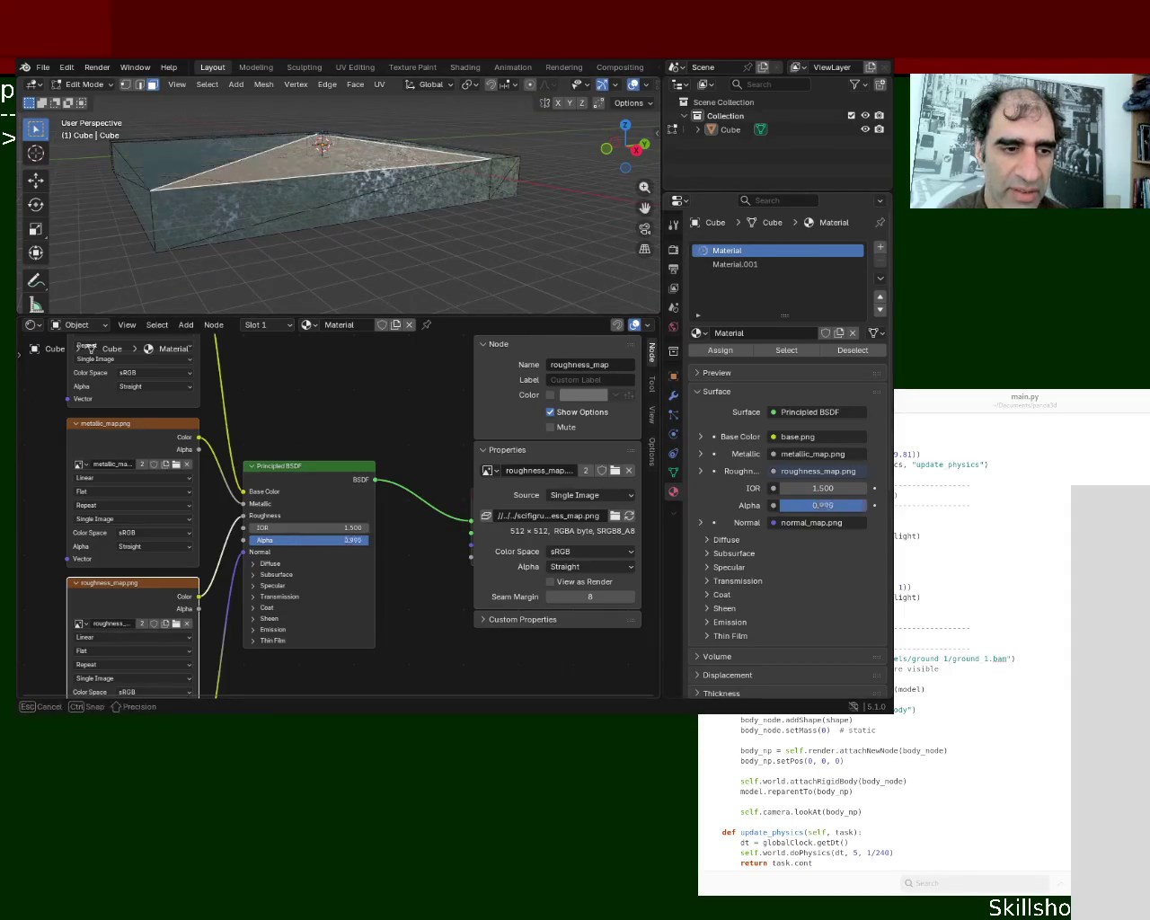
Set Material.001 Alpha to 0.382, assign it to the top face, save, and return to Object Mode
click(693, 263)
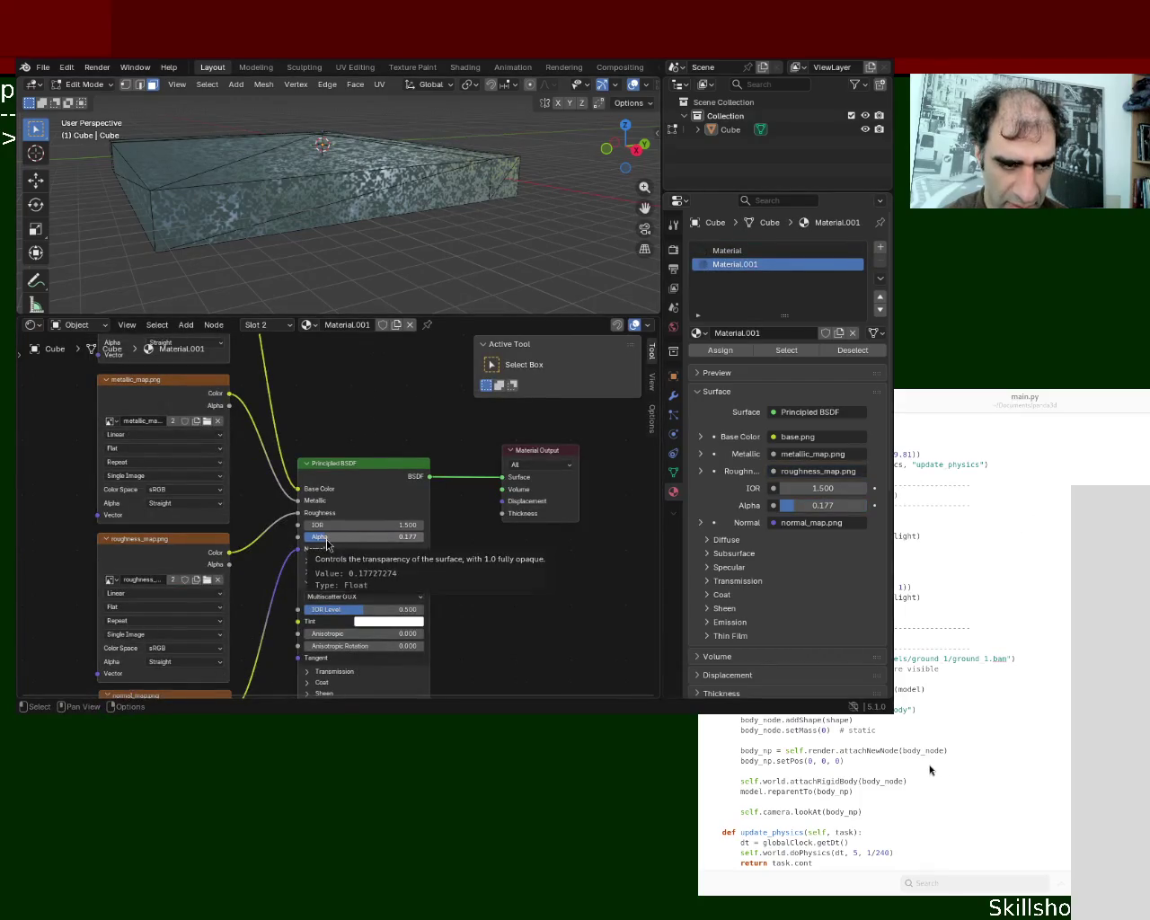
drag(350, 539, 386, 539)
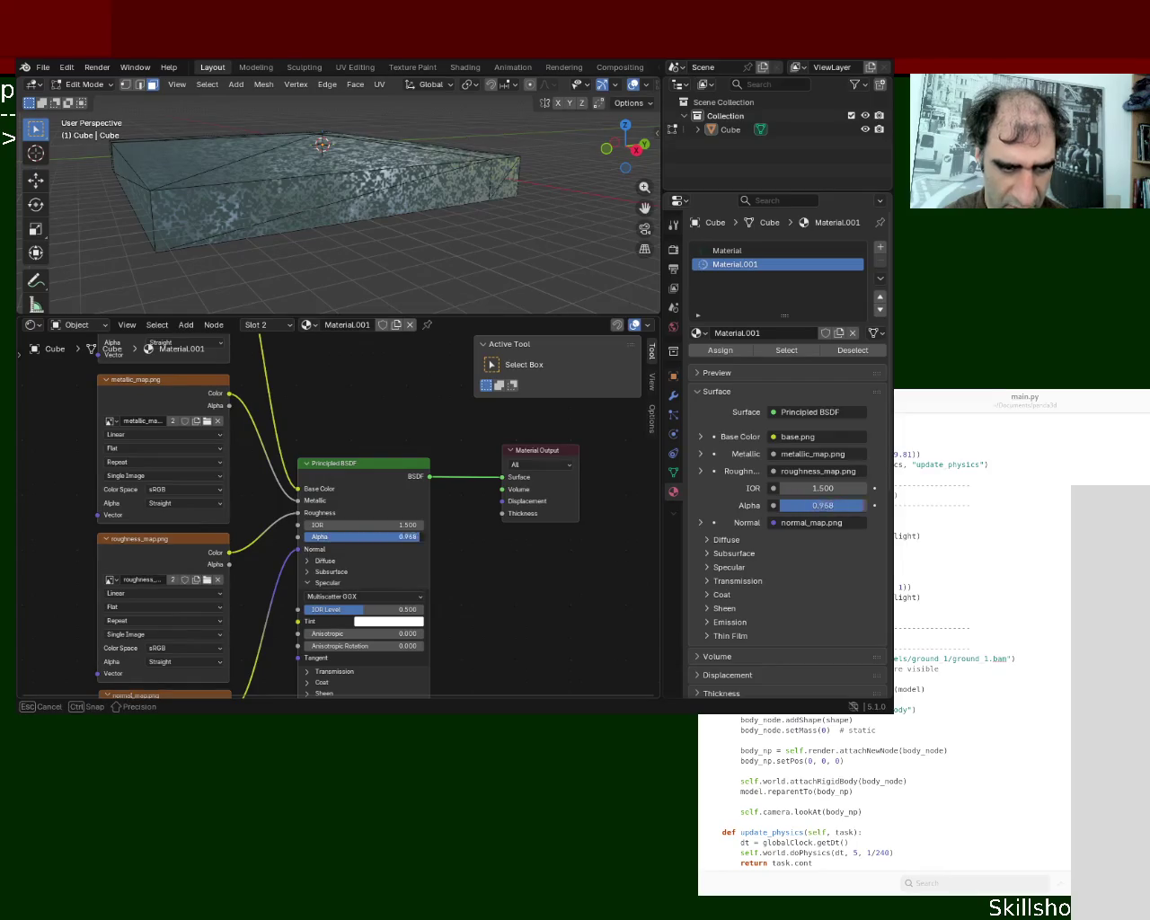
click(359, 153)
click(734, 264)
click(729, 351)
middle_drag(455, 239, 230, 139)
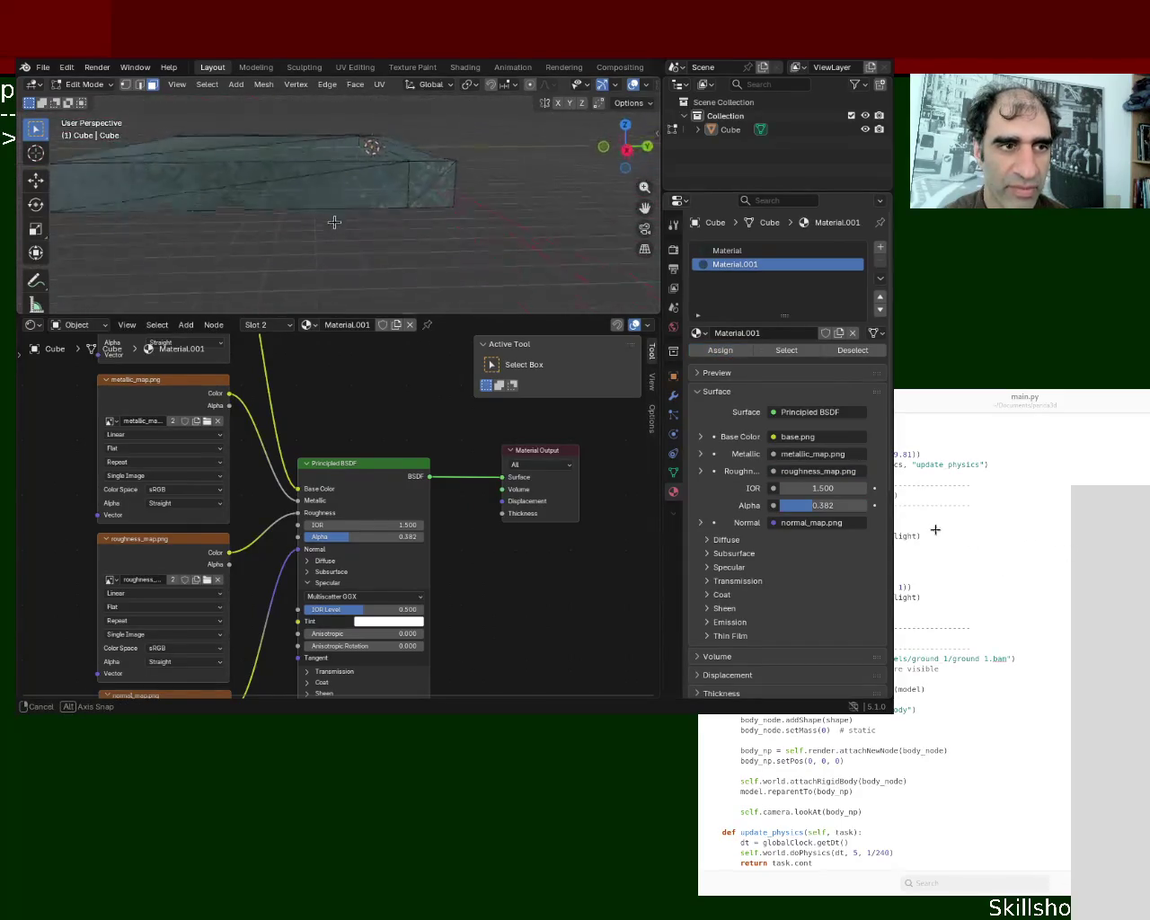
key(ctrl+s)
click(42, 67)
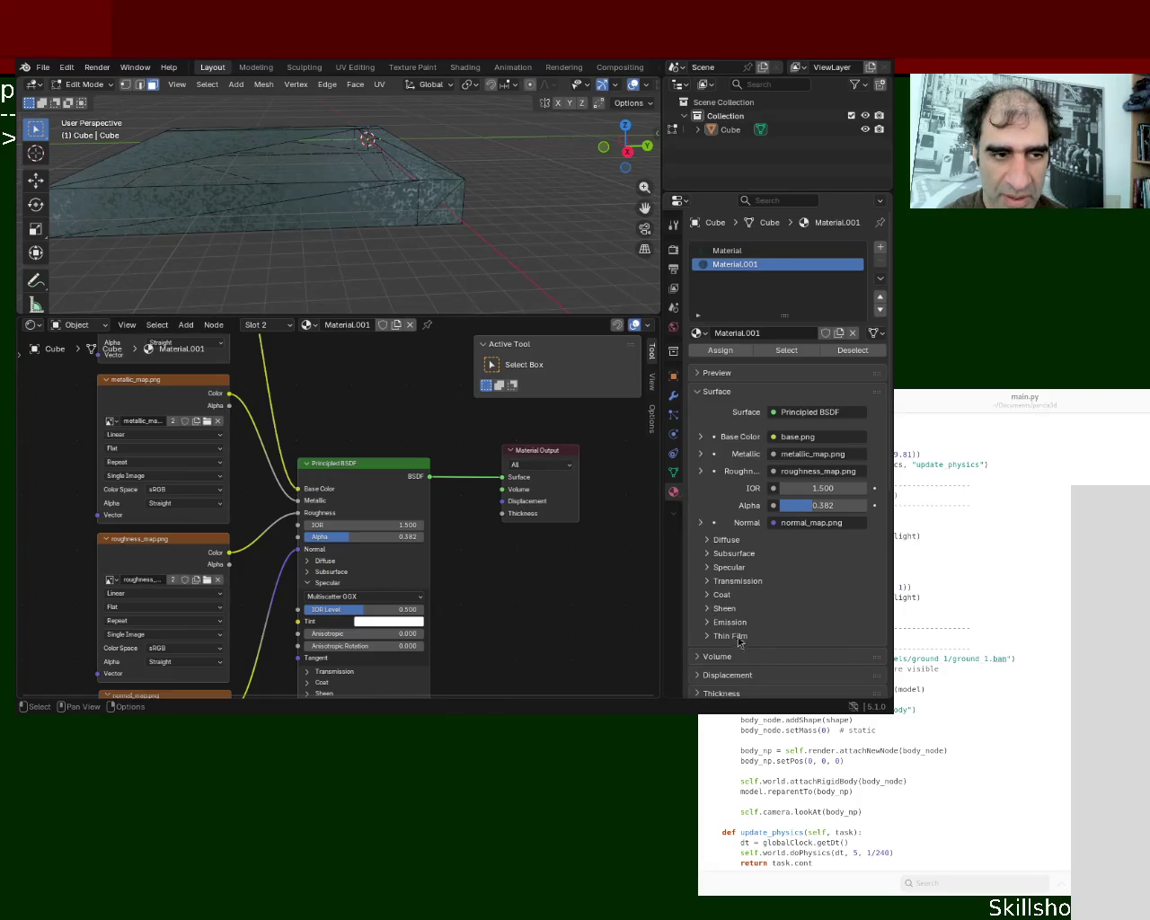
key(Tab)
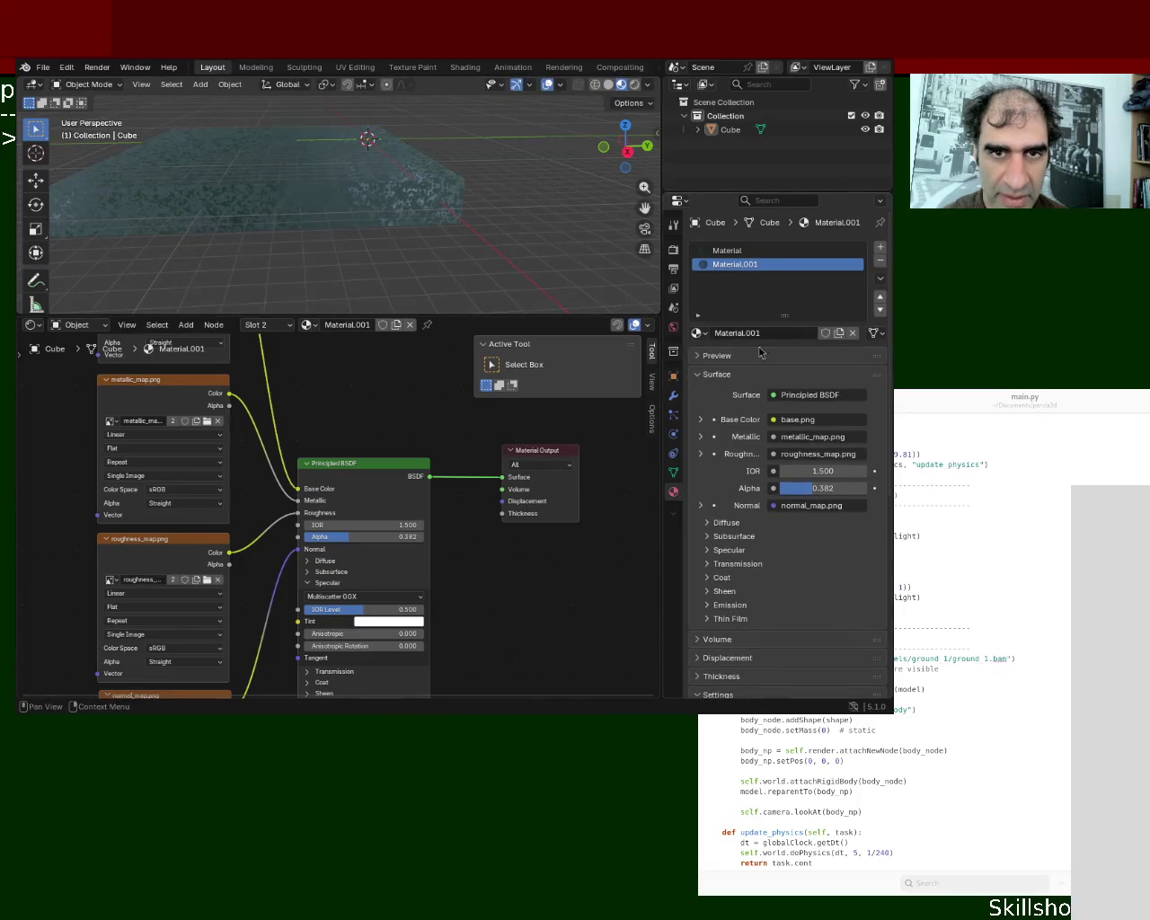
Select the Cube in the Outliner and choose the slab's export format
click(733, 116)
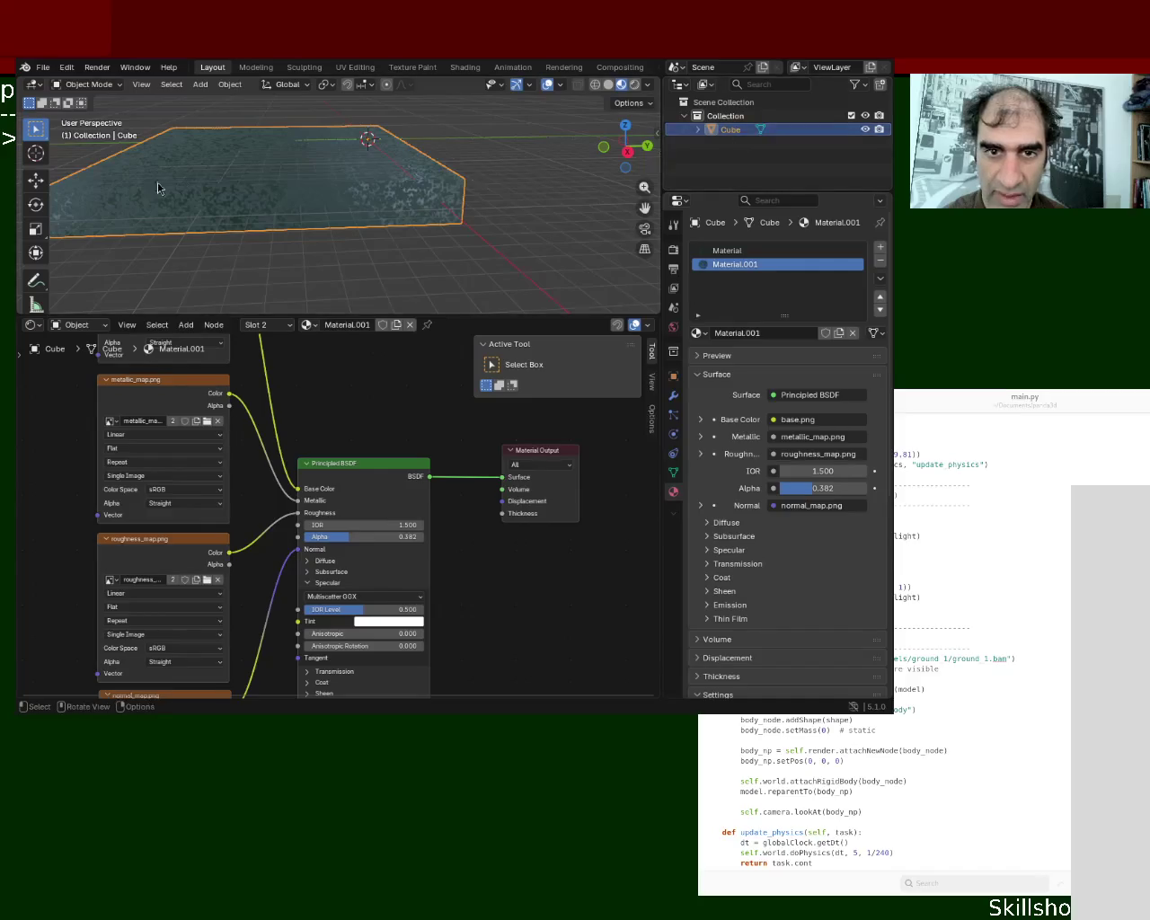
click(42, 67)
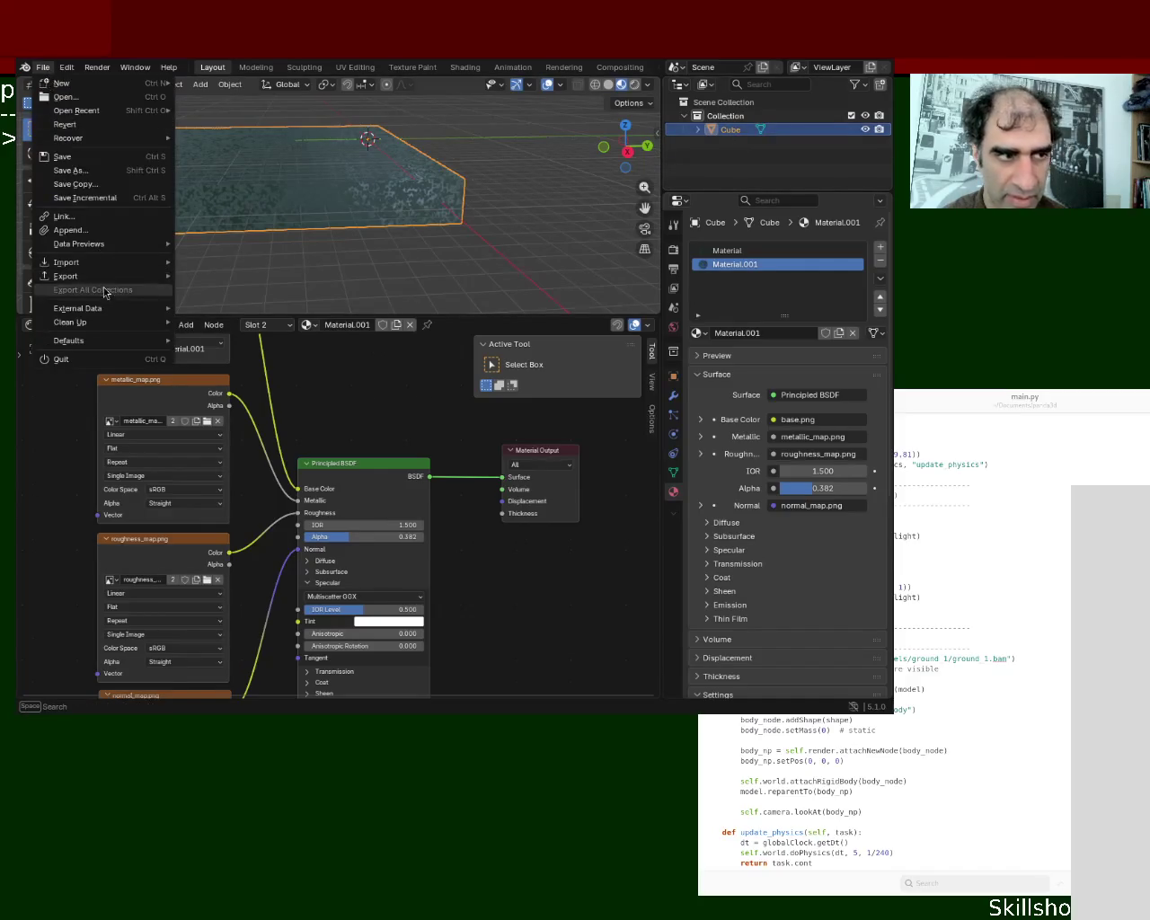
mouse_move(66, 276)
click(231, 399)
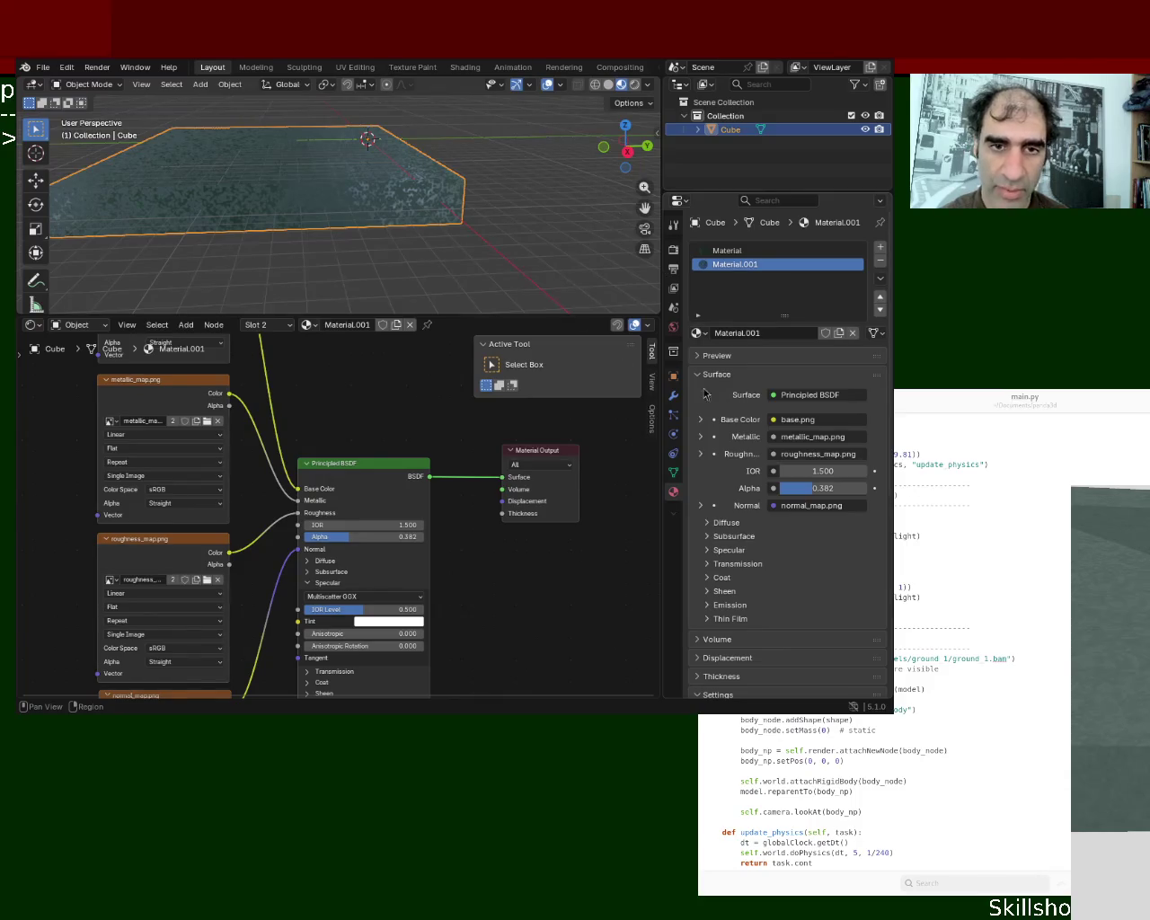
Centre the Panda3D window and orbit and zoom around the opaque textured slab
drag(1105, 539, 293, 170)
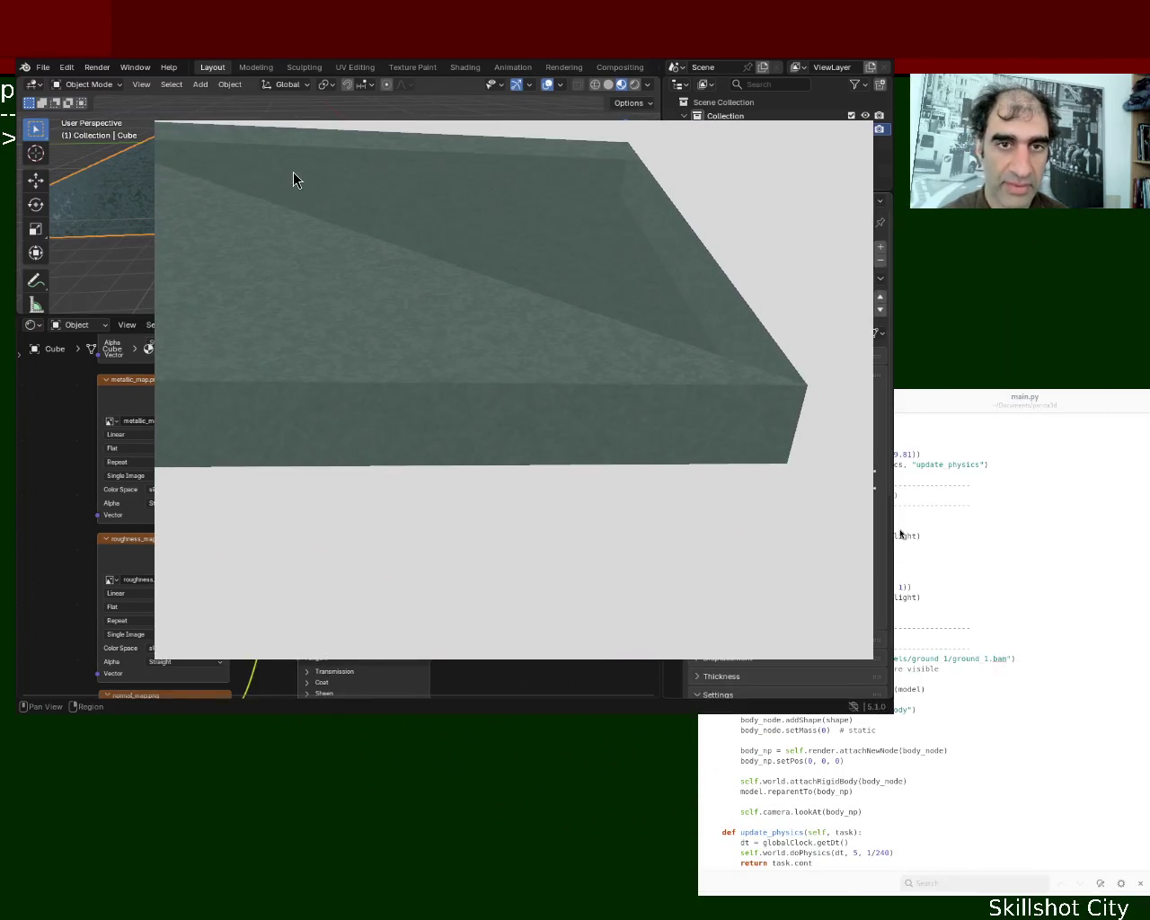
mouse_move(547, 398)
mouse_down()
mouse_move(615, 314)
mouse_move(574, 341)
mouse_up()
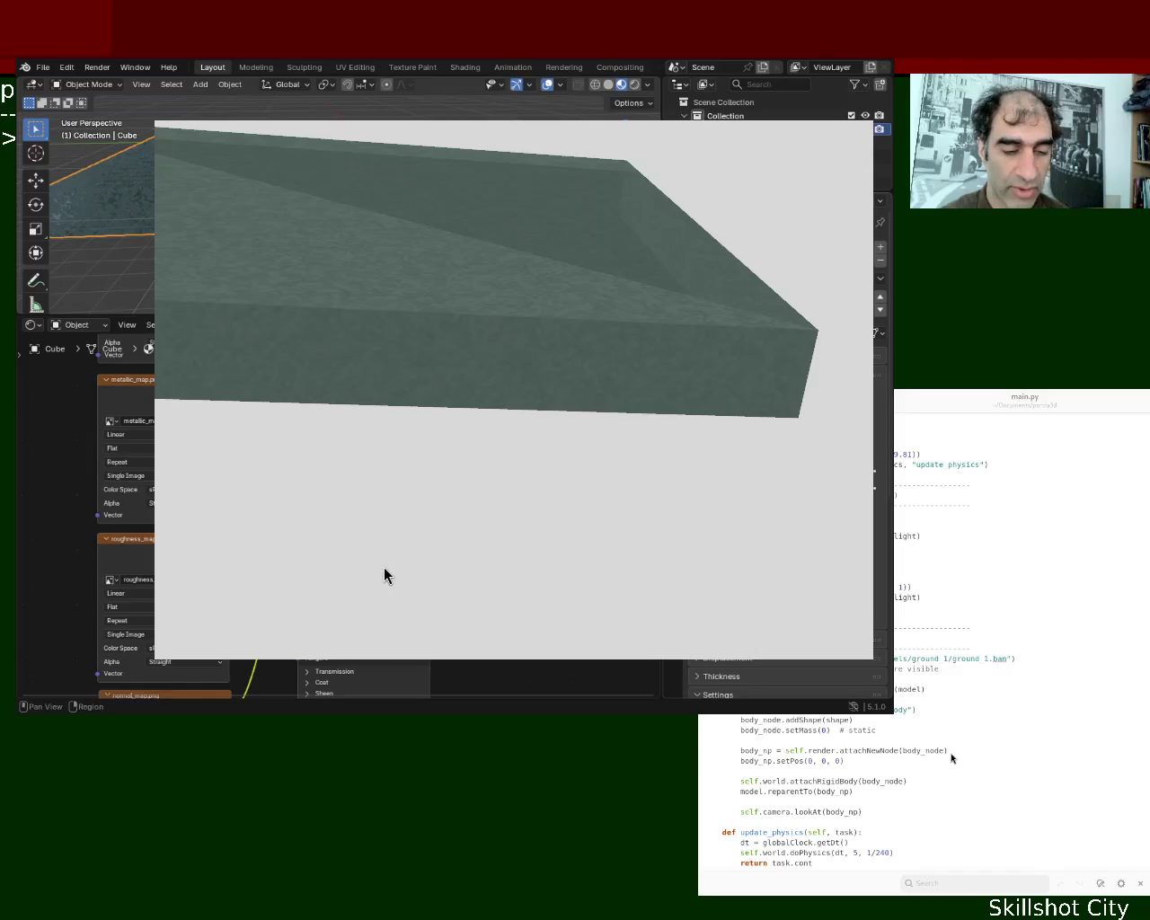
mouse_move(270, 290)
middle_down()
mouse_move(510, 332)
mouse_move(521, 428)
mouse_move(421, 518)
mouse_move(424, 340)
middle_up()
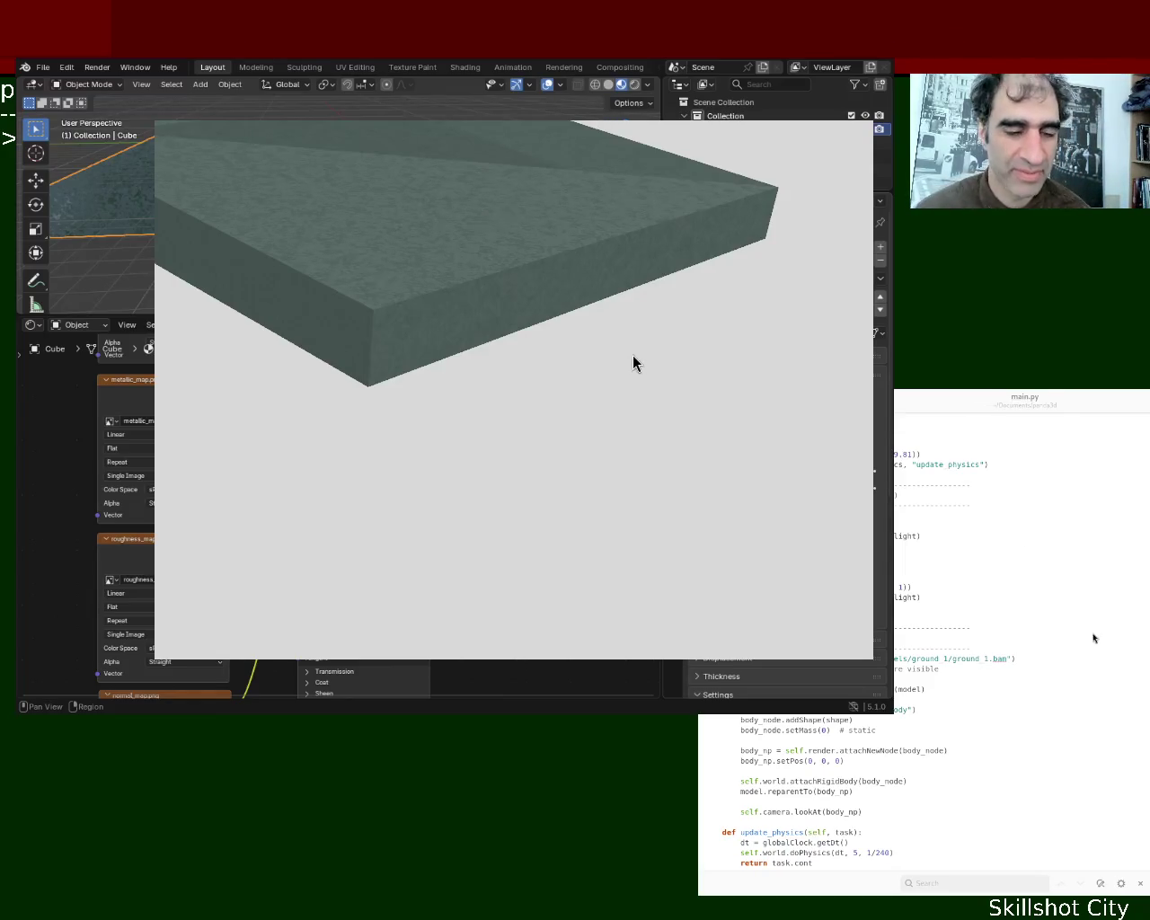
mouse_move(536, 259)
middle_down()
mouse_move(546, 313)
mouse_move(486, 225)
middle_up()
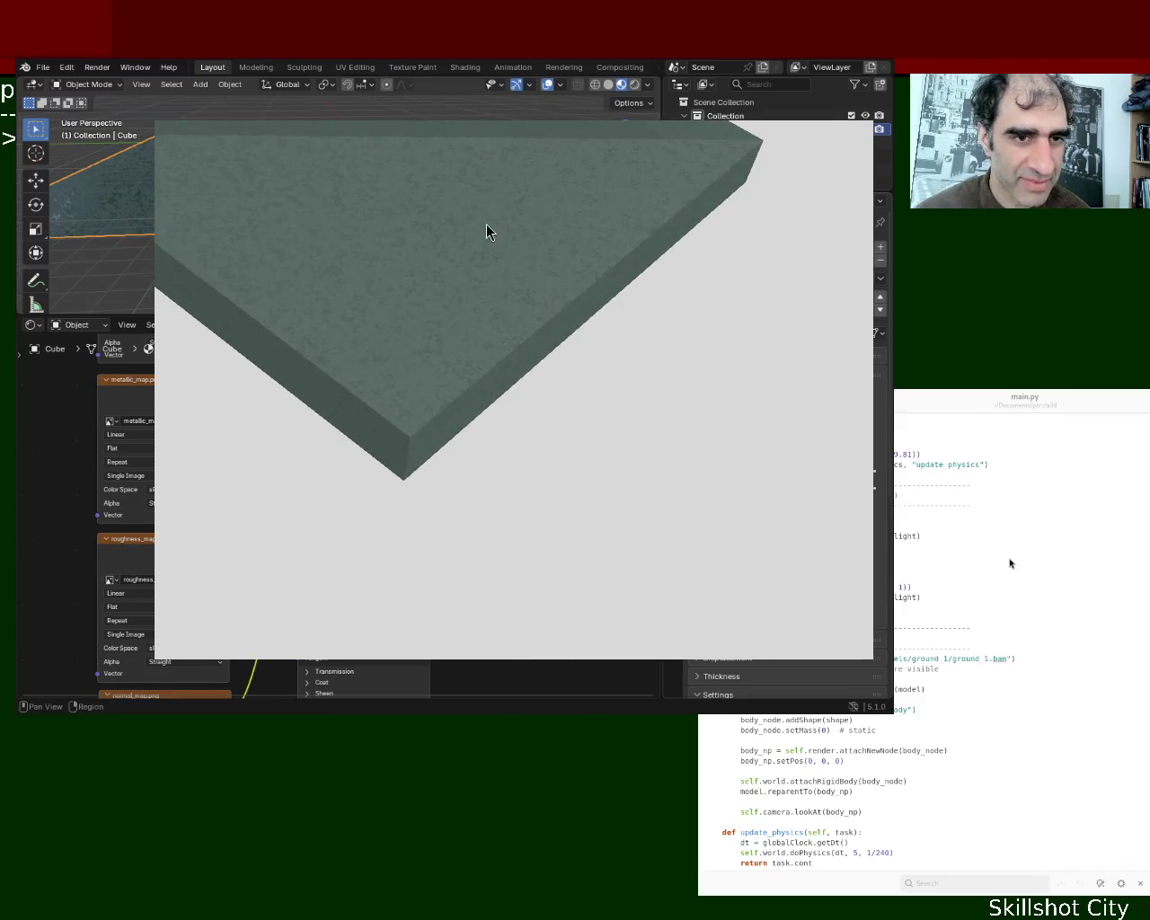
mouse_move(619, 235)
middle_down()
mouse_move(392, 171)
mouse_move(621, 261)
mouse_move(470, 415)
mouse_move(336, 344)
mouse_move(526, 436)
mouse_move(477, 490)
mouse_move(548, 452)
mouse_move(627, 241)
middle_up()
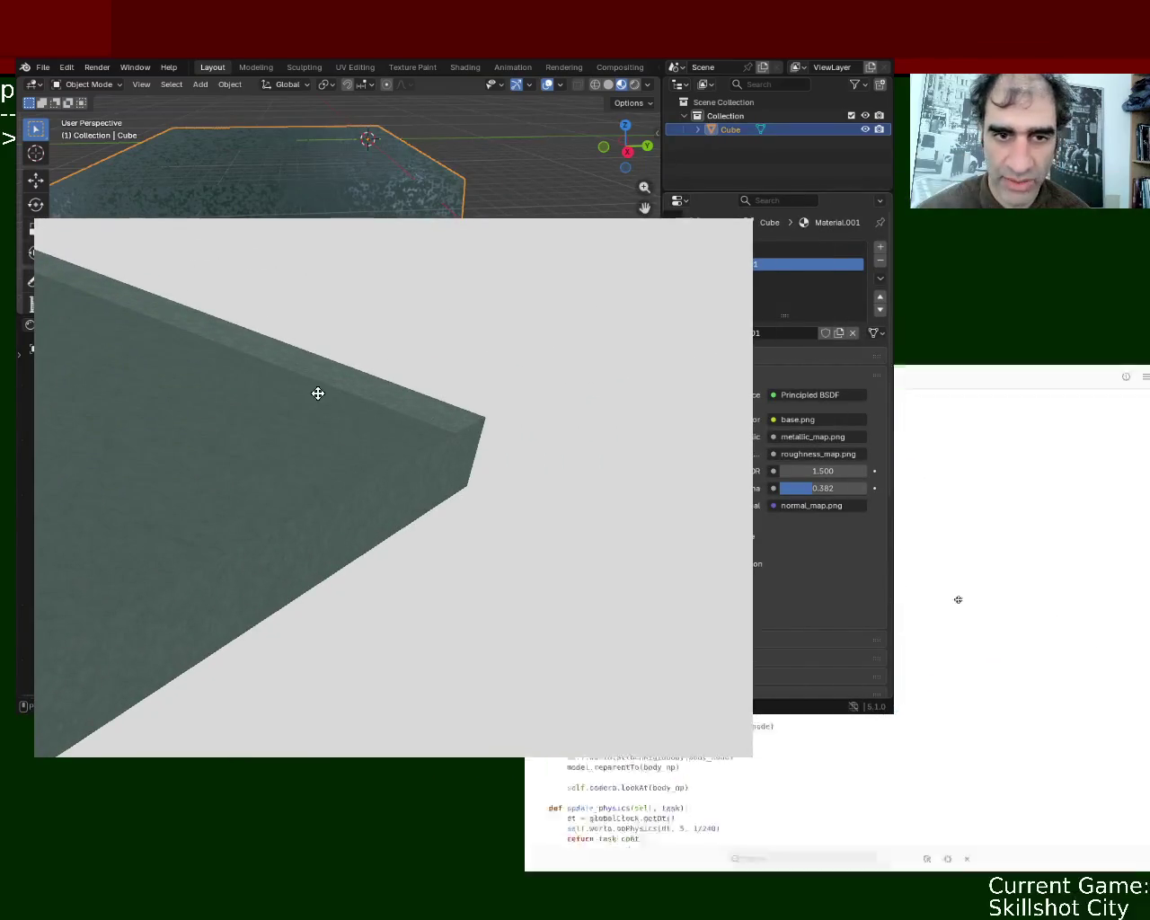
Show main.py maximized in Text Editor, scrolled to its panda3d, Bullet and simplepbr imports
click(597, 774)
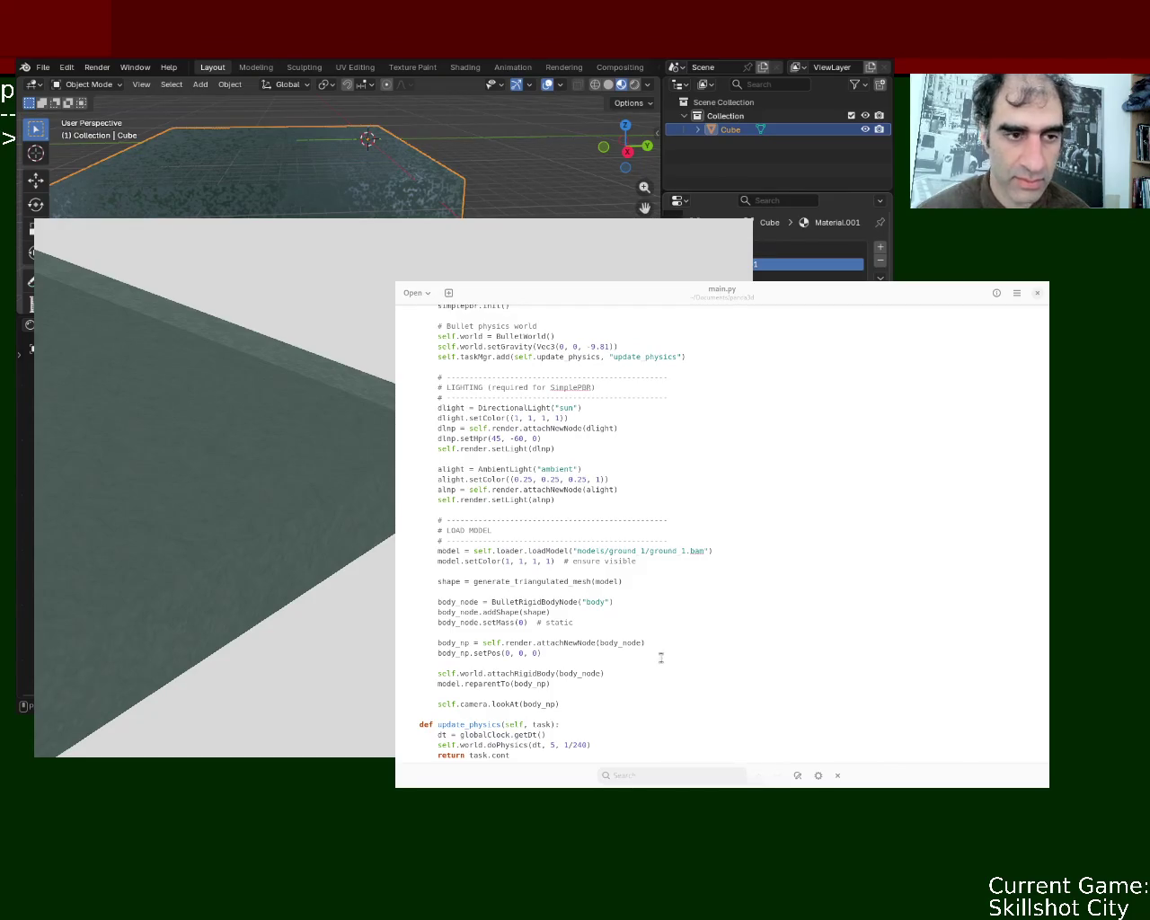
ctrl+scroll(626, 397, up, 2)
ctrl+scroll(626, 398, up, 1)
click(1045, 366)
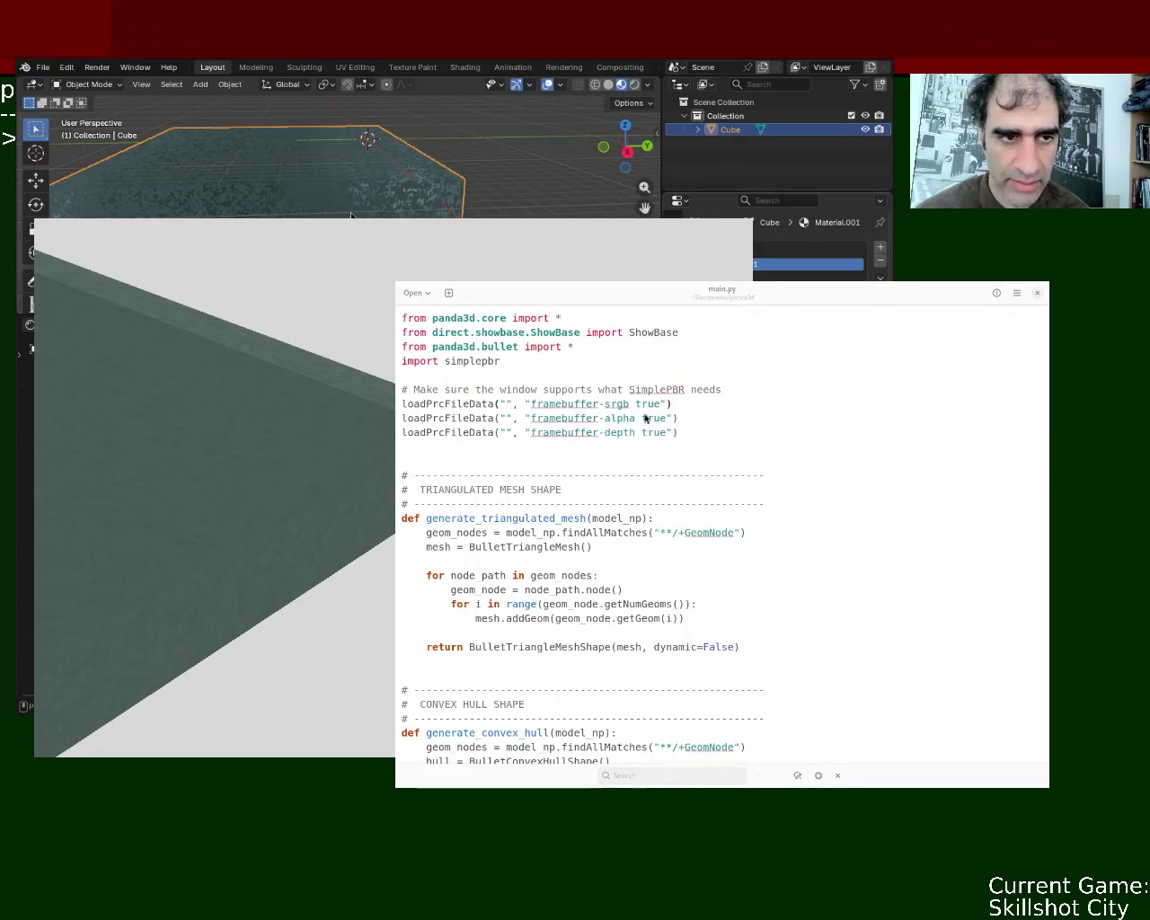
key(super+Up)
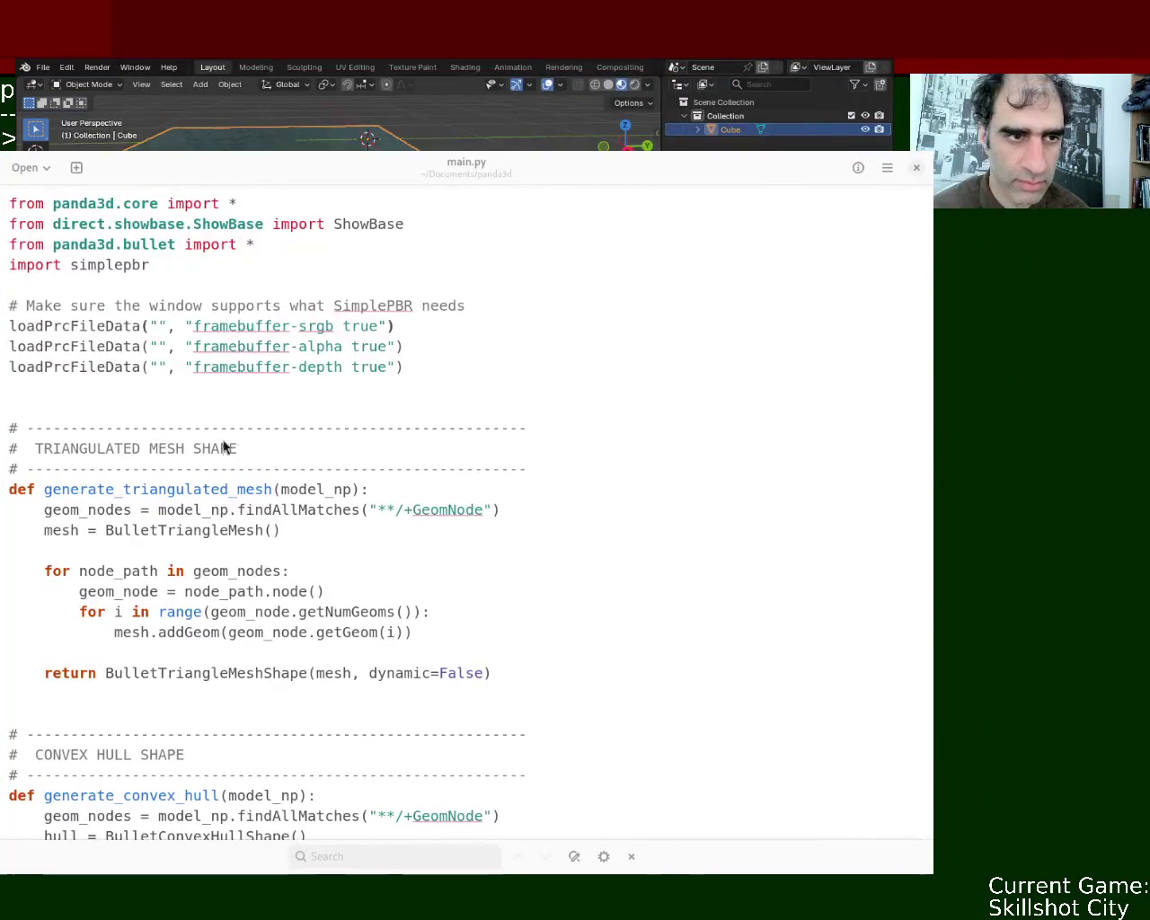
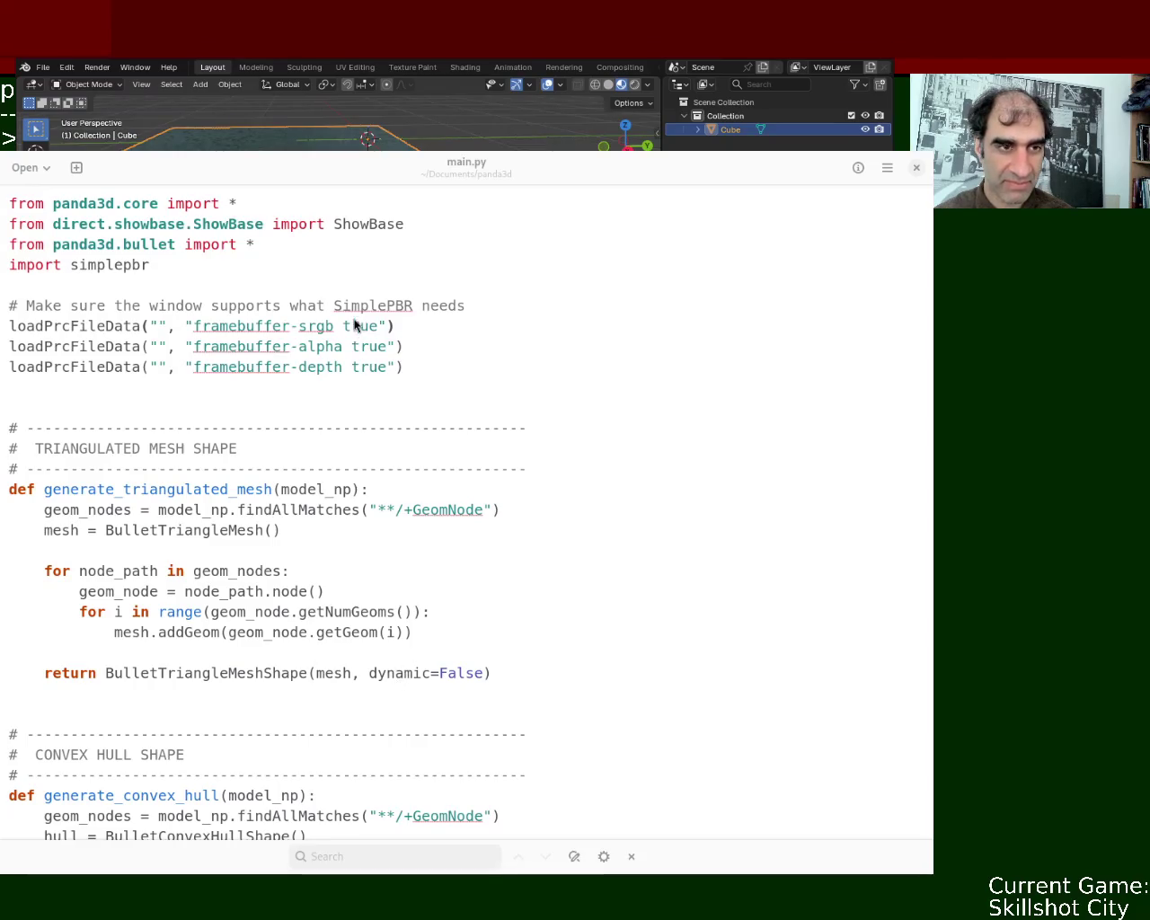
Move and shrink the main.py window, zoom its text out, and park it beside the Panda3D preview
super+drag(455, 412, 477, 497)
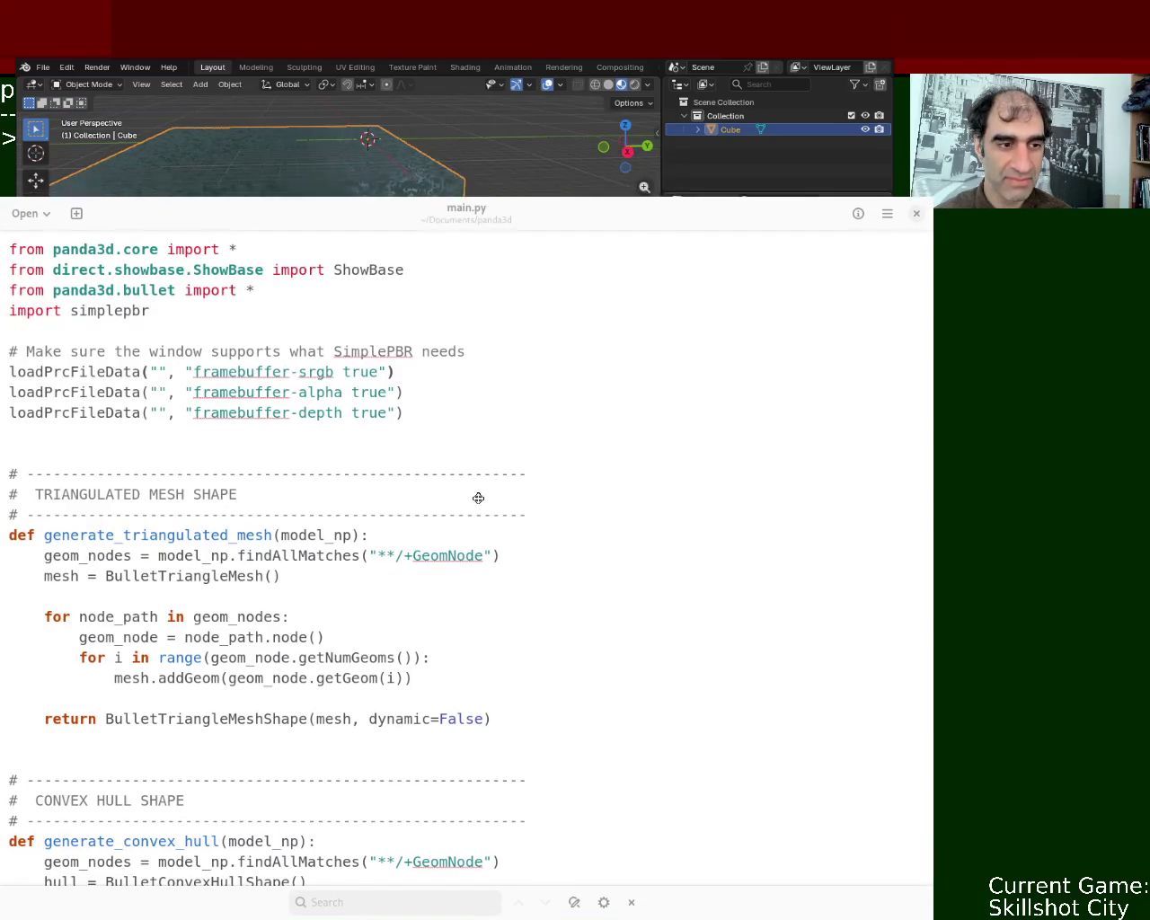
mouse_move(639, 341)
super+middle_down()
mouse_move(587, 385)
mouse_move(624, 357)
super+middle_up()
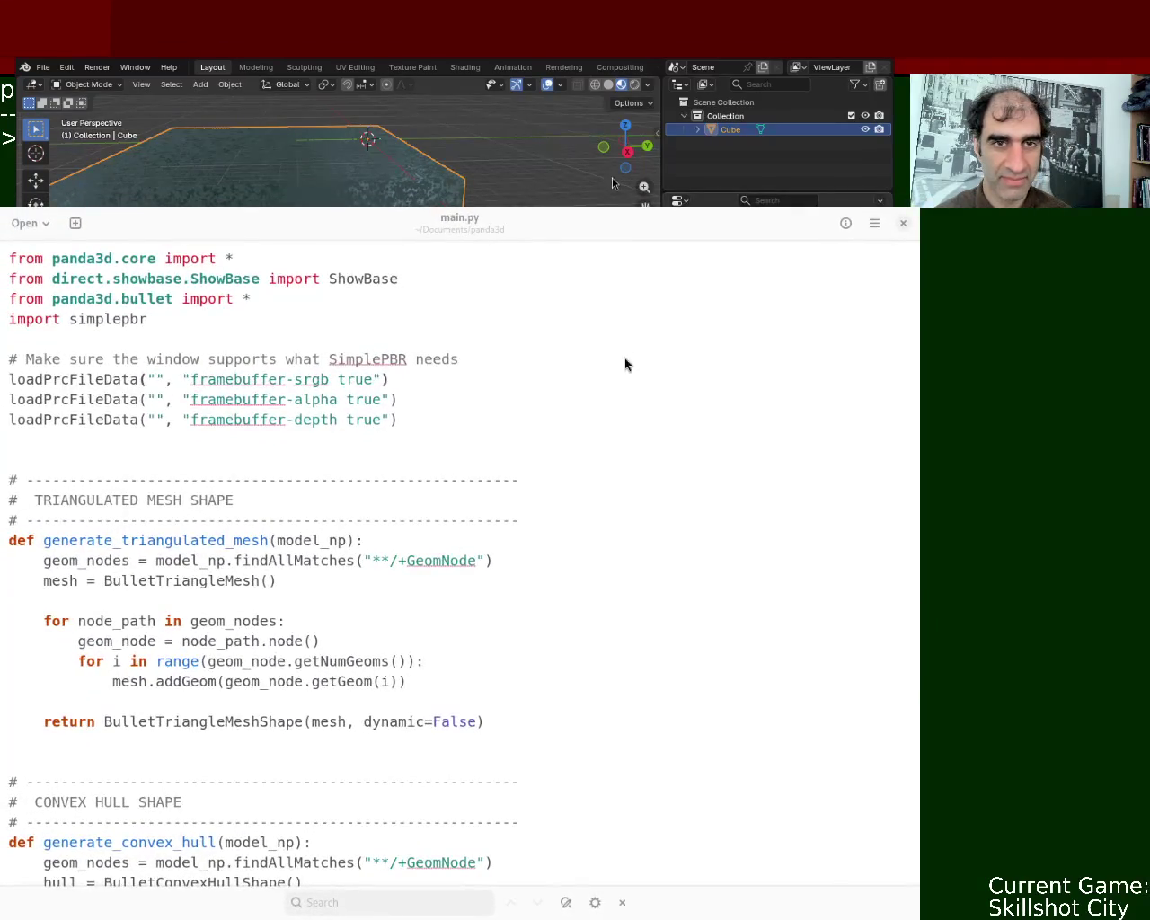
click(548, 465)
key(ctrl+minus)
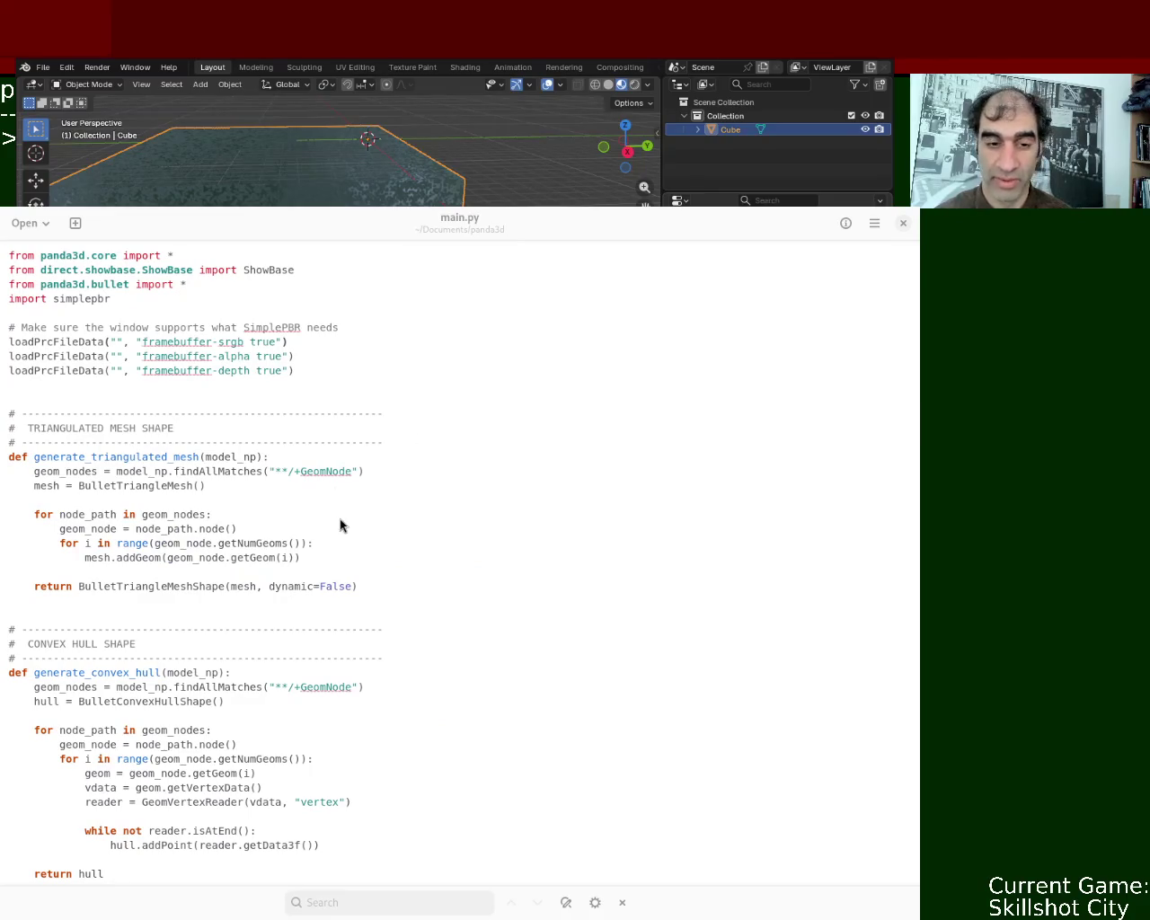
mouse_move(337, 532)
super+mouse_down()
mouse_move(971, 550)
mouse_move(907, 556)
super+mouse_up()
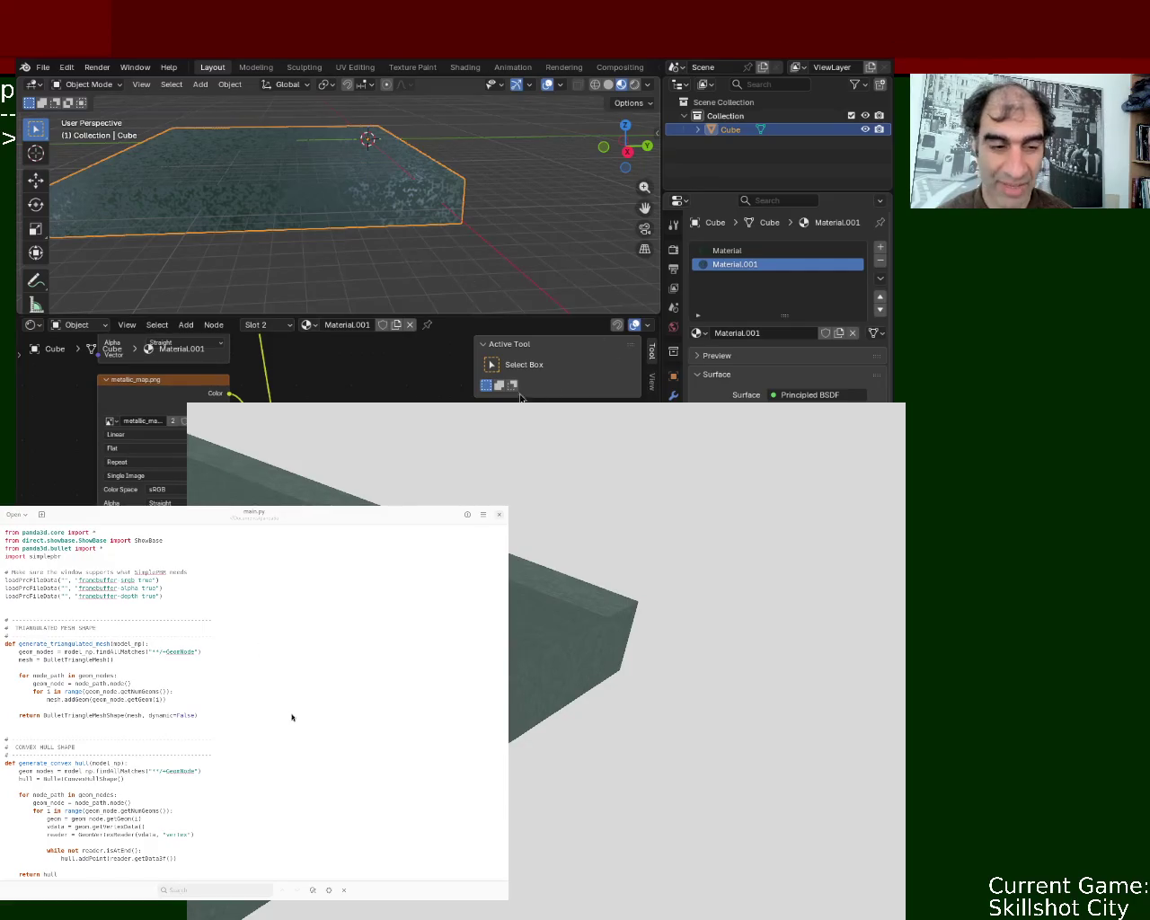
scroll(413, 218, up, 3)
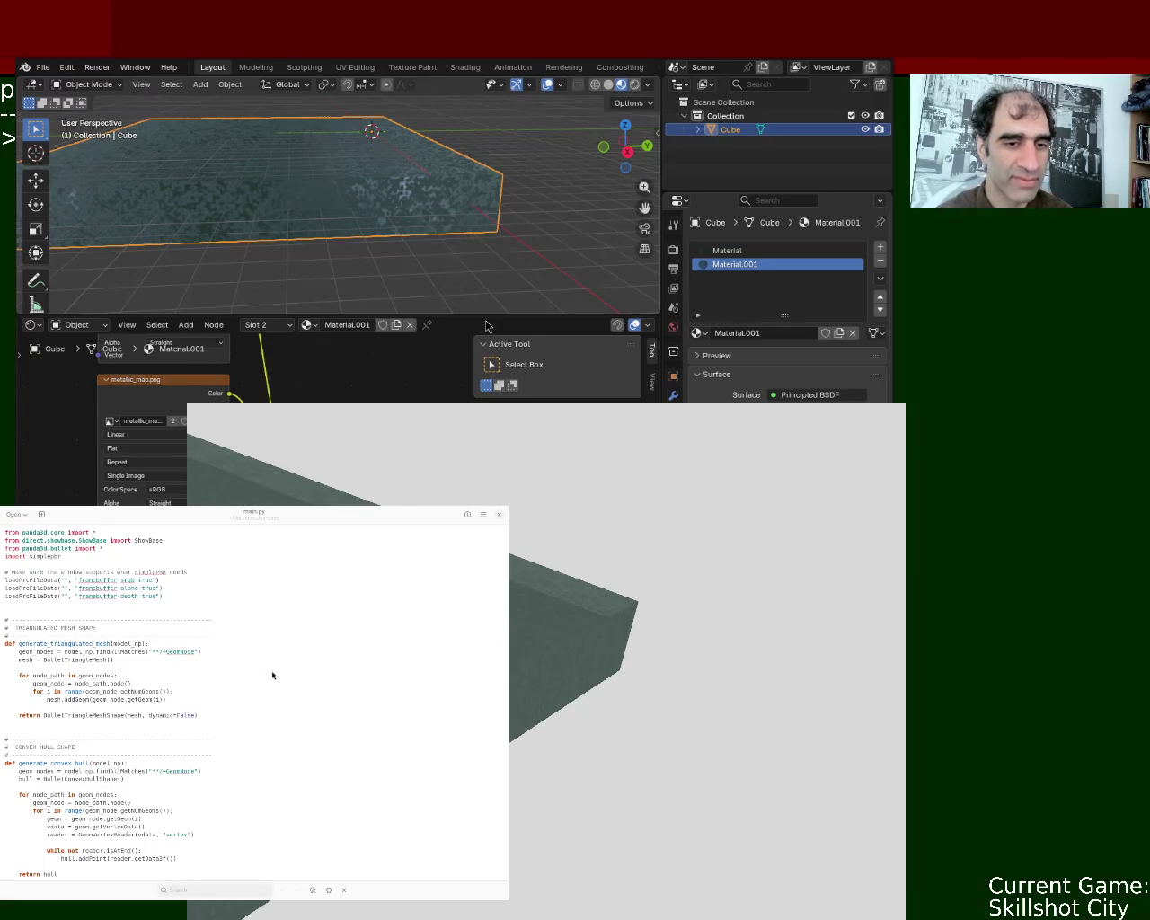
Tilt the Blender slab view, adjust the node-graph split, zoom toward the slab edge, and lower Blender's window
mouse_move(336, 235)
middle_down()
mouse_move(338, 276)
mouse_move(464, 228)
mouse_move(362, 273)
mouse_move(423, 311)
middle_up()
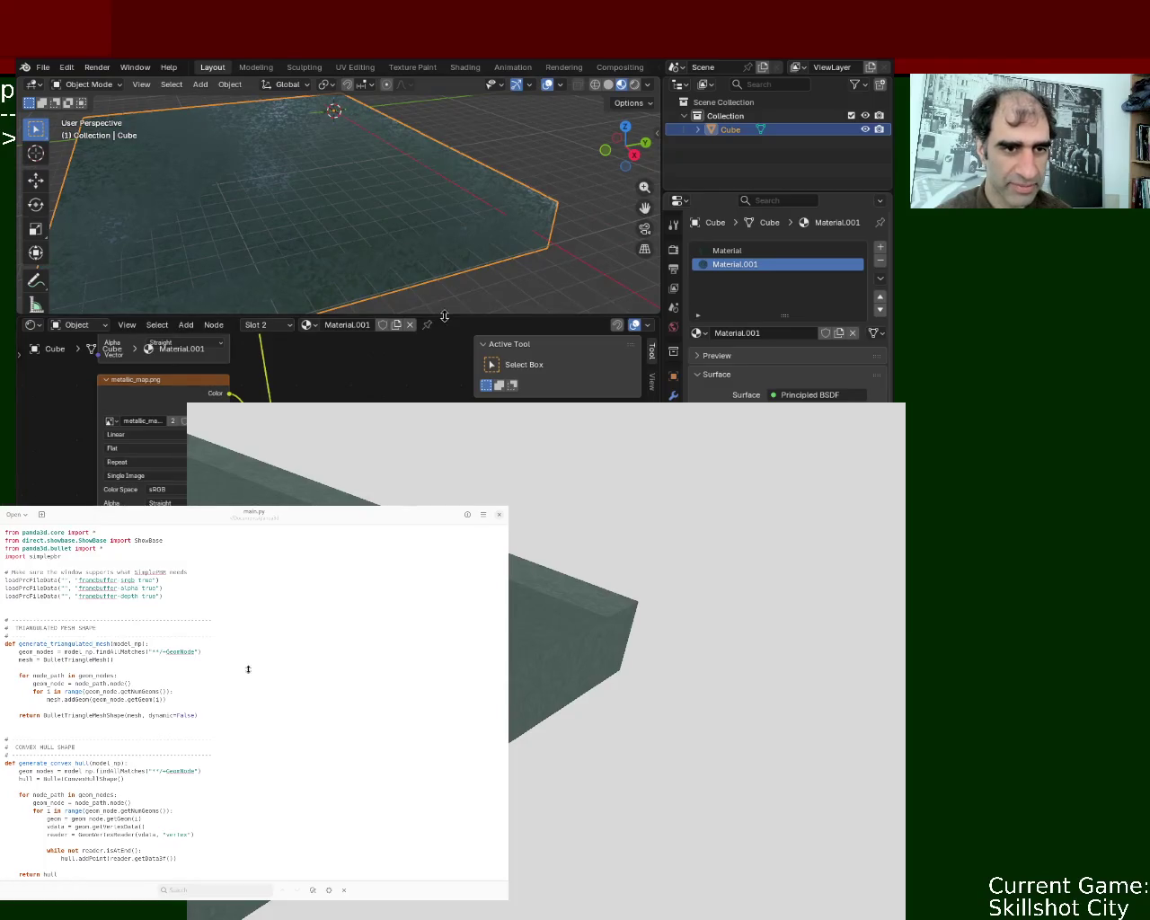
mouse_move(445, 314)
mouse_down()
mouse_move(454, 299)
mouse_move(458, 307)
mouse_up()
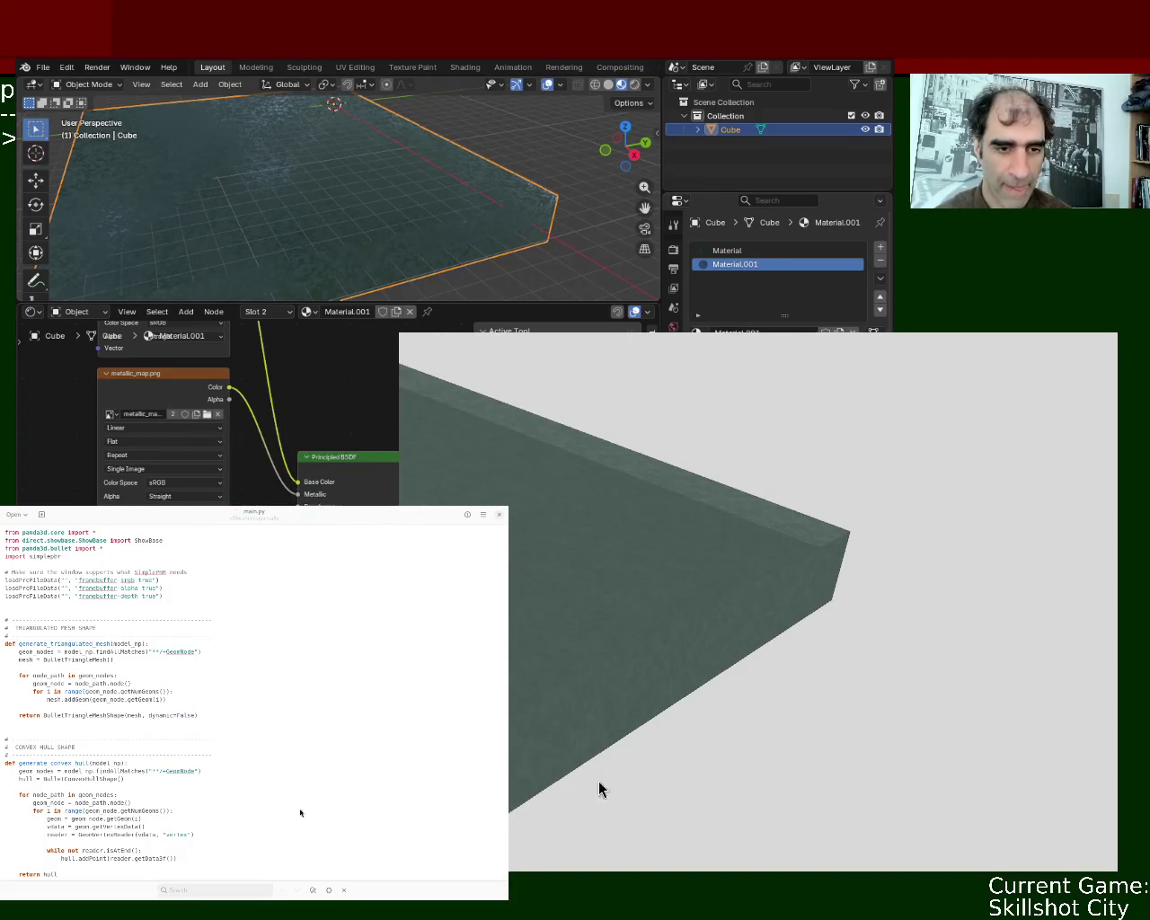
scroll(681, 559, up, 3)
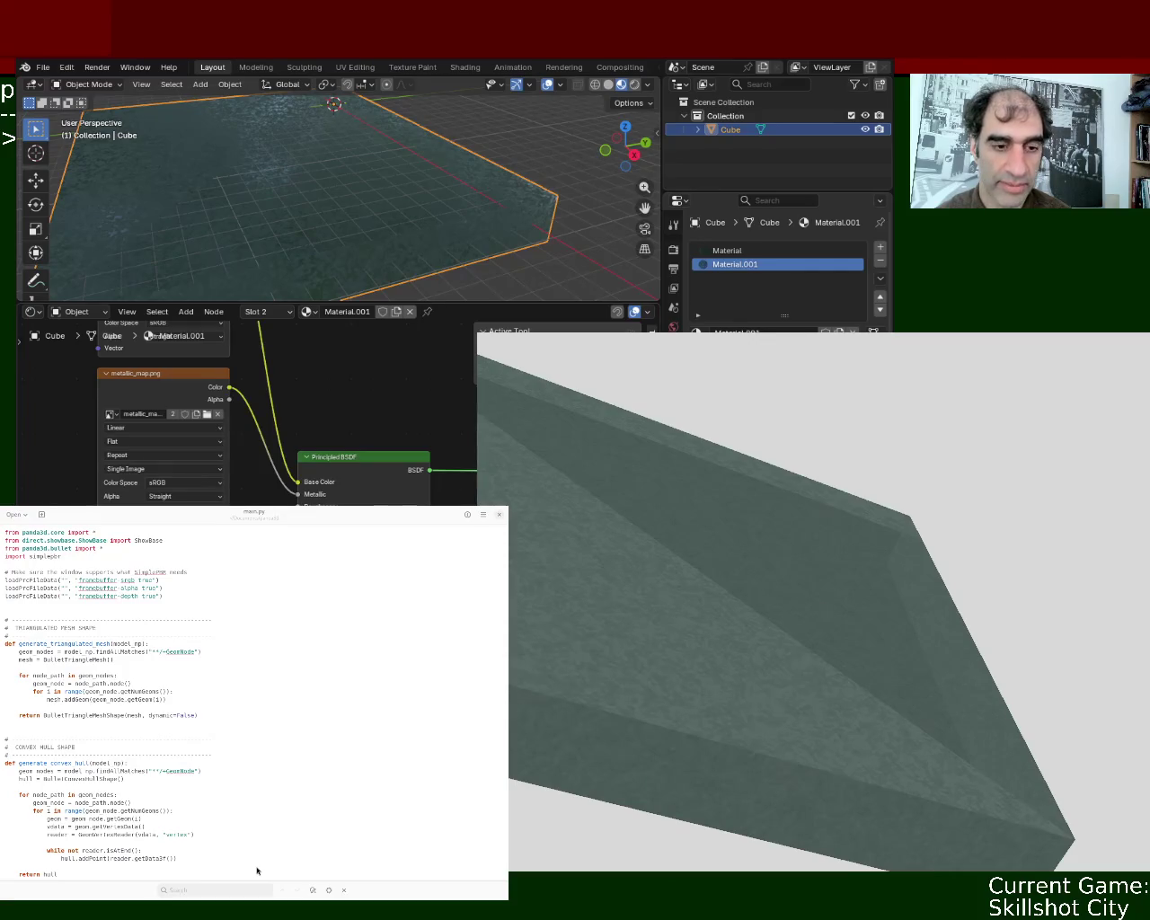
super+drag(349, 220, 333, 403)
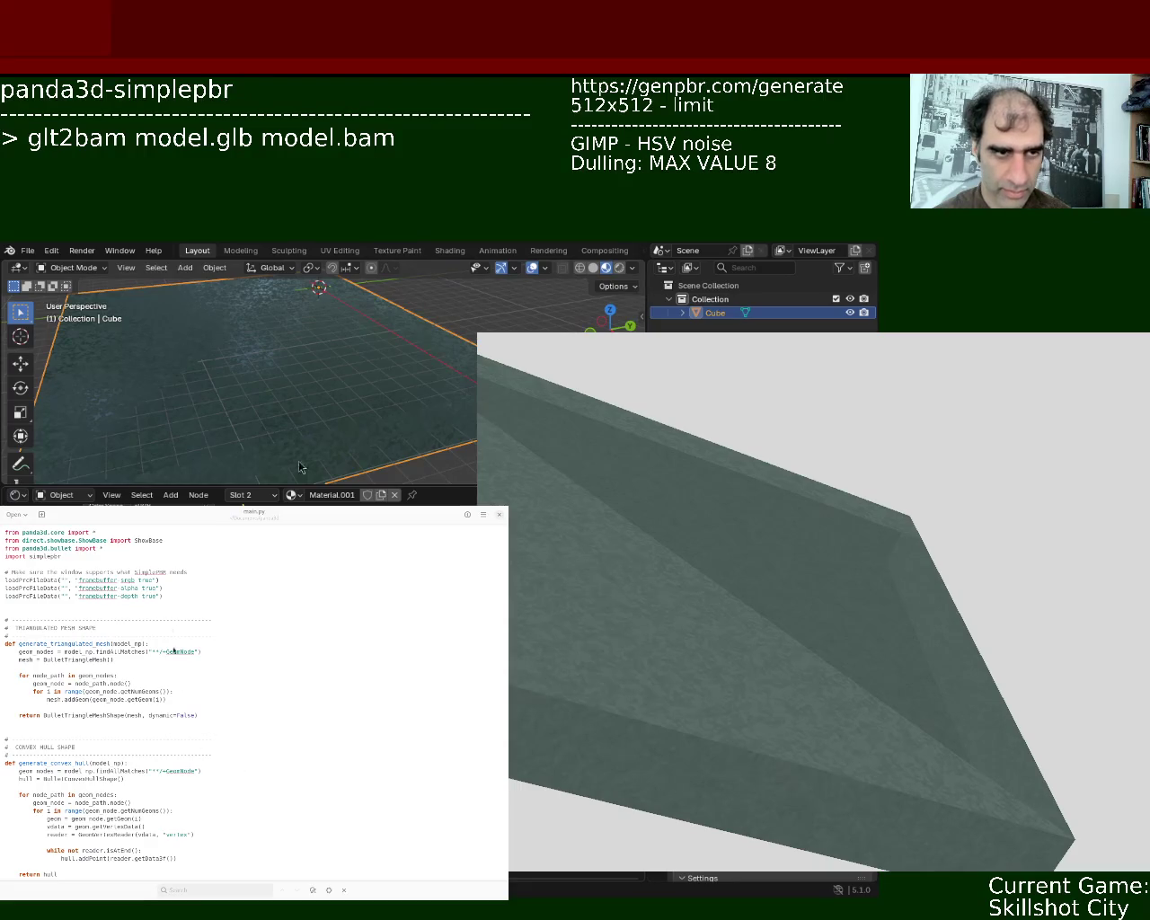
Select the three loadPrcFileData lines, rotate the preview camera around the slab, then close the preview
drag(162, 595, 5, 580)
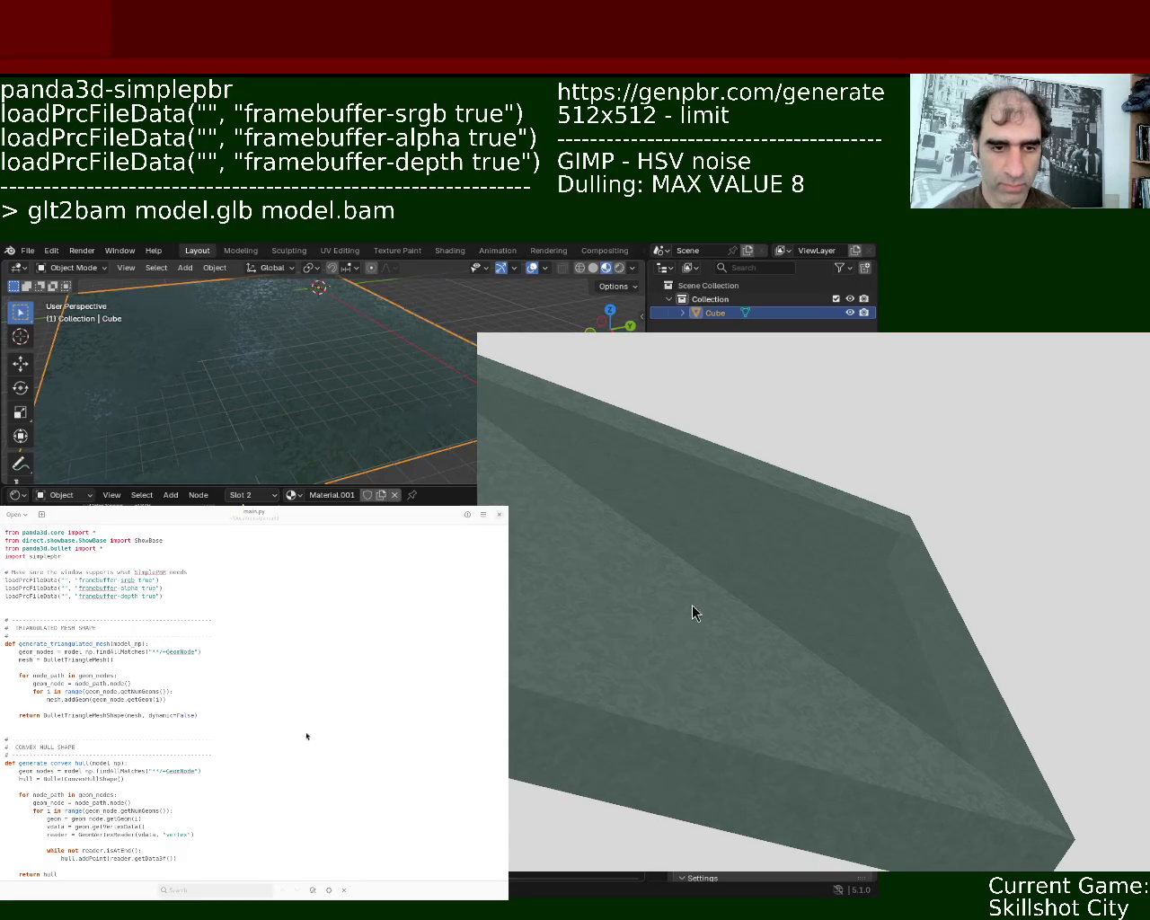
drag(691, 616, 552, 530)
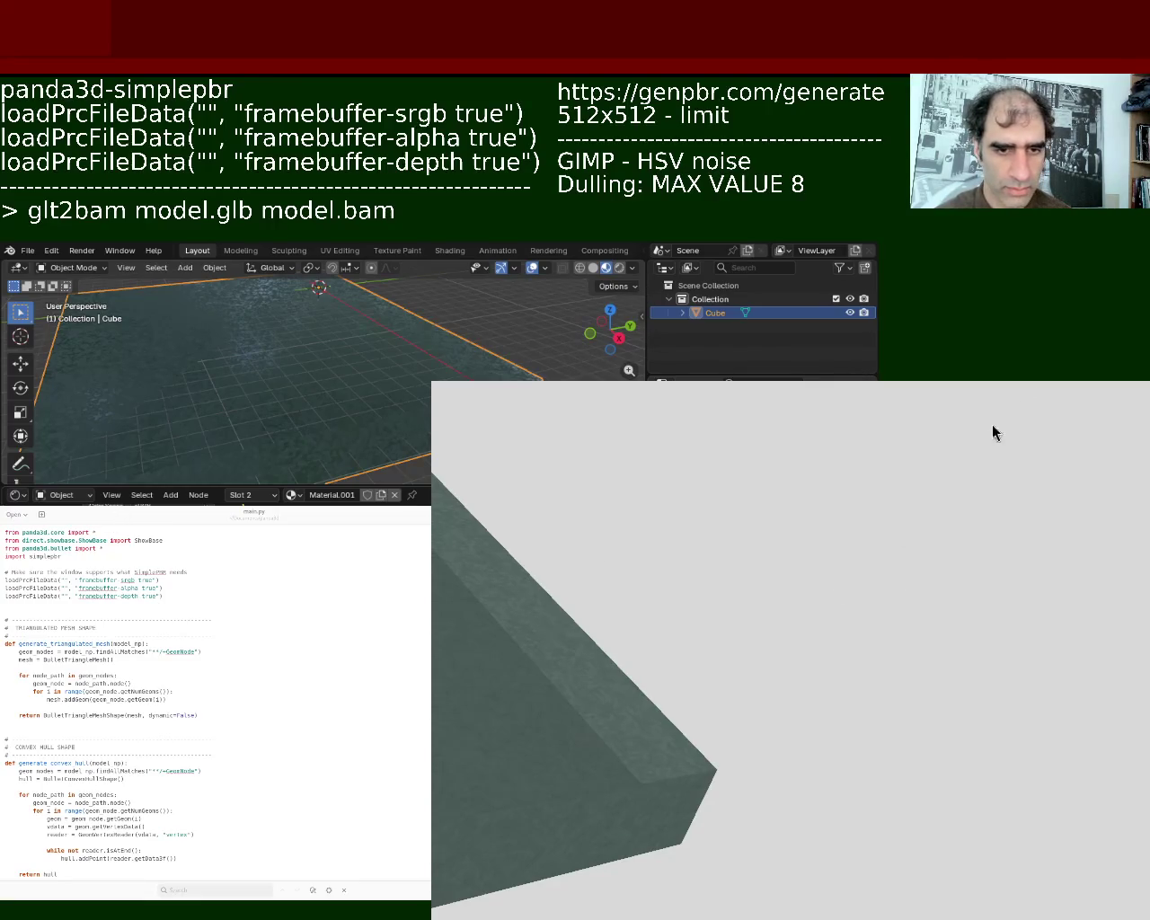
key(Escape)
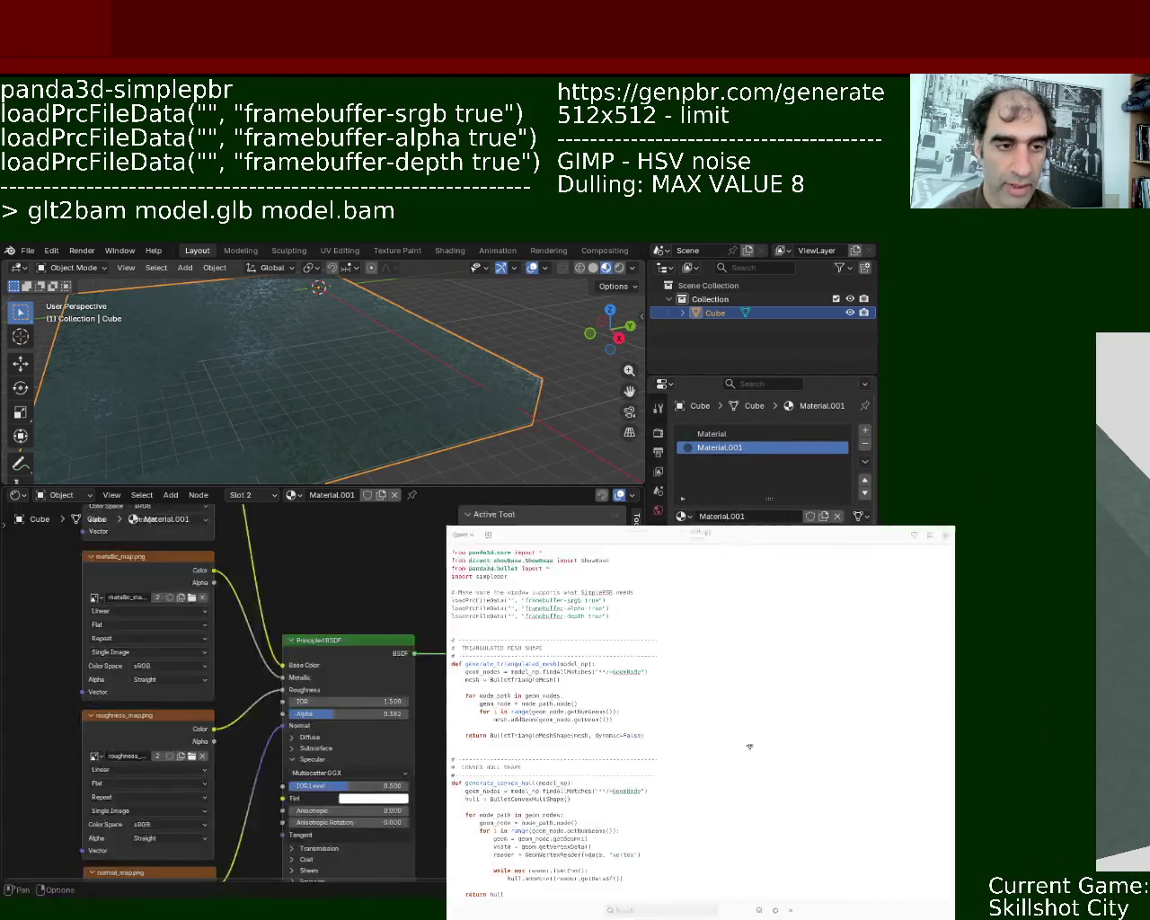
Move the code window aside and enlarge and zoom out the Shader Editor to show the whole material graph
super+drag(219, 745, 760, 586)
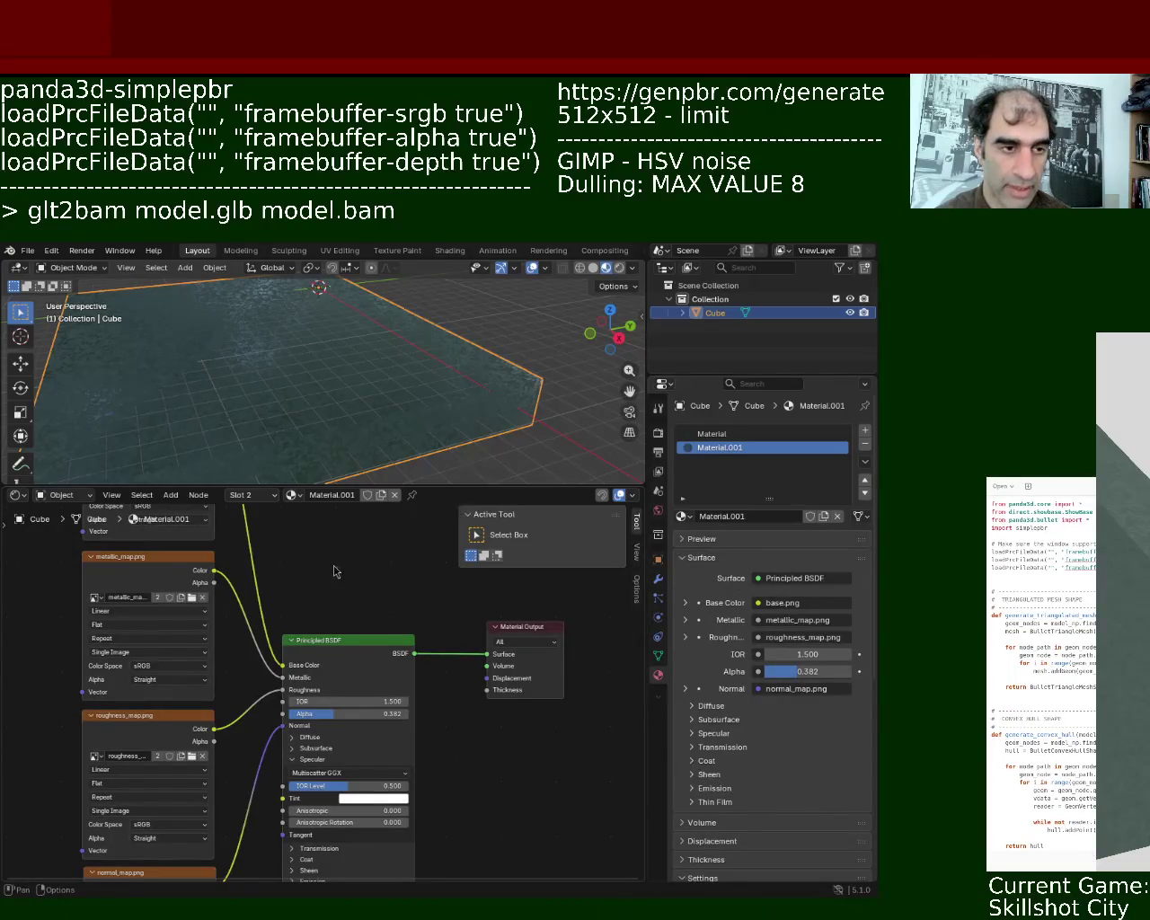
drag(415, 486, 415, 419)
scroll(398, 719, down, 1)
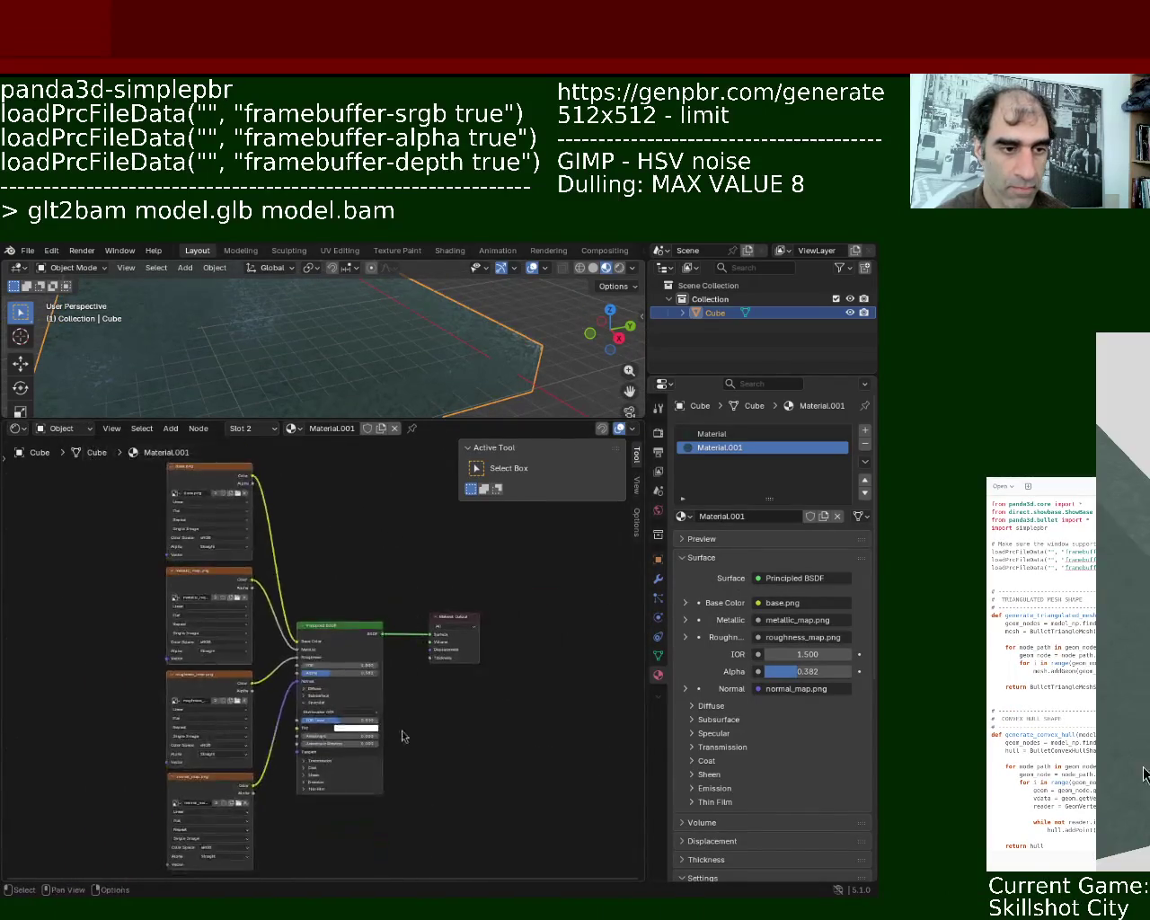
scroll(432, 645, down, 1)
scroll(346, 719, up, 4)
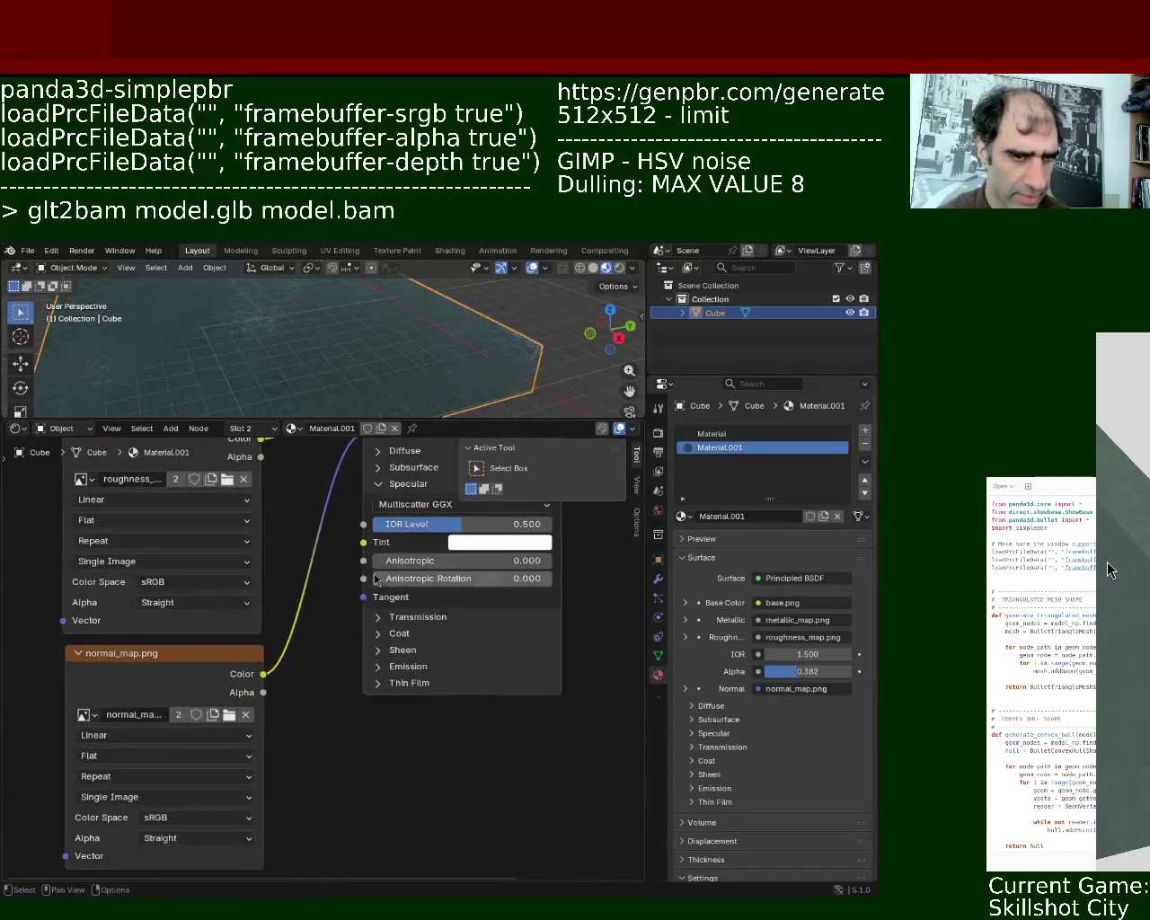
ctrl+middle_drag(508, 790, 451, 742)
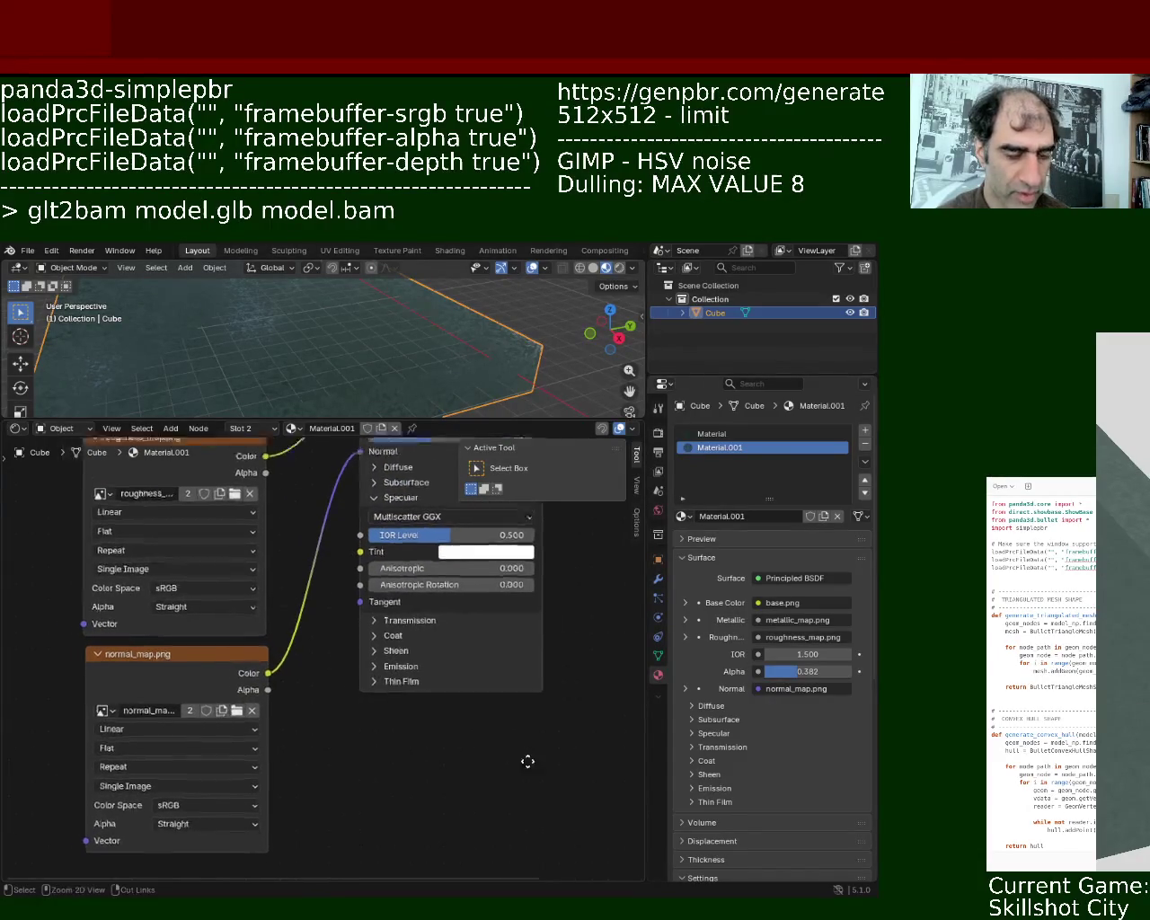
ctrl+scroll(386, 773, right, 3)
shift+scroll(314, 692, up, 3)
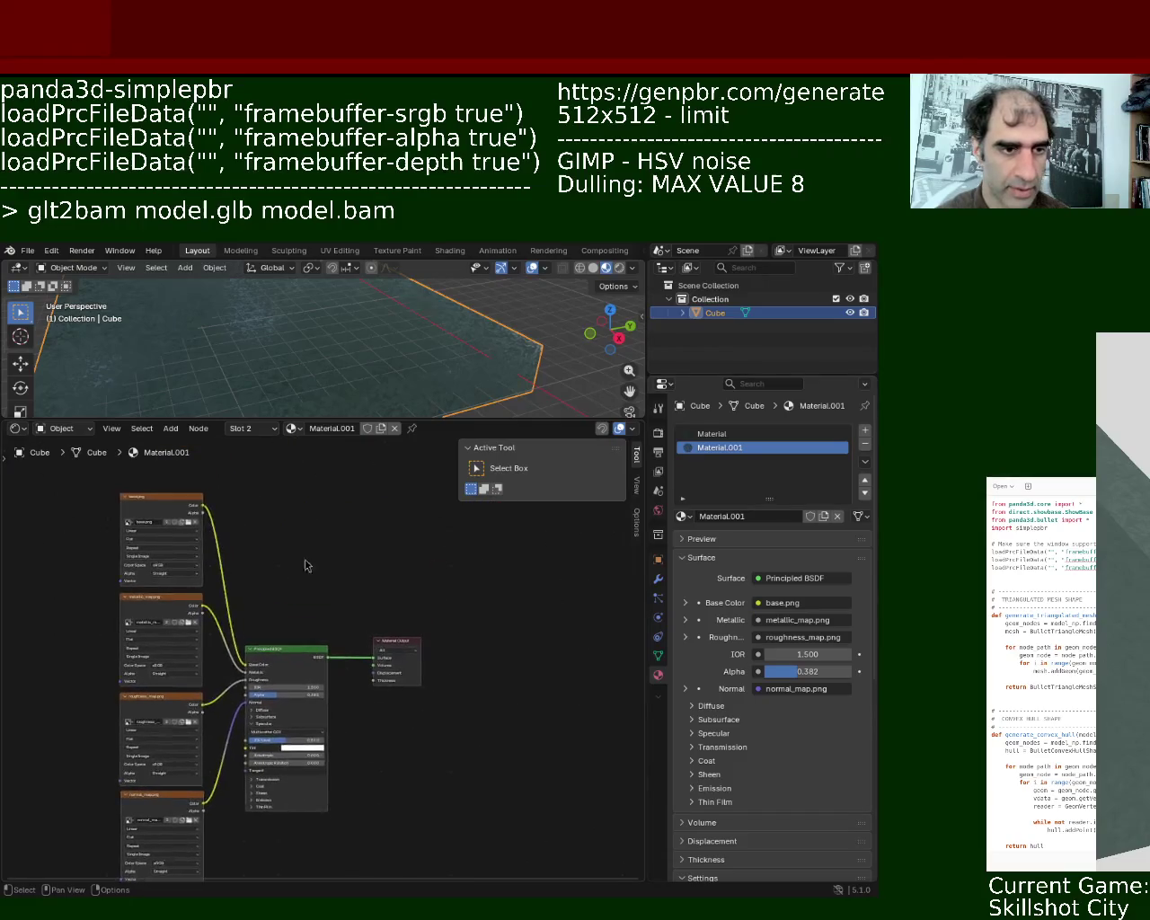
Add an Ambient Occlusion node and place it above the shader
key(shift+a)
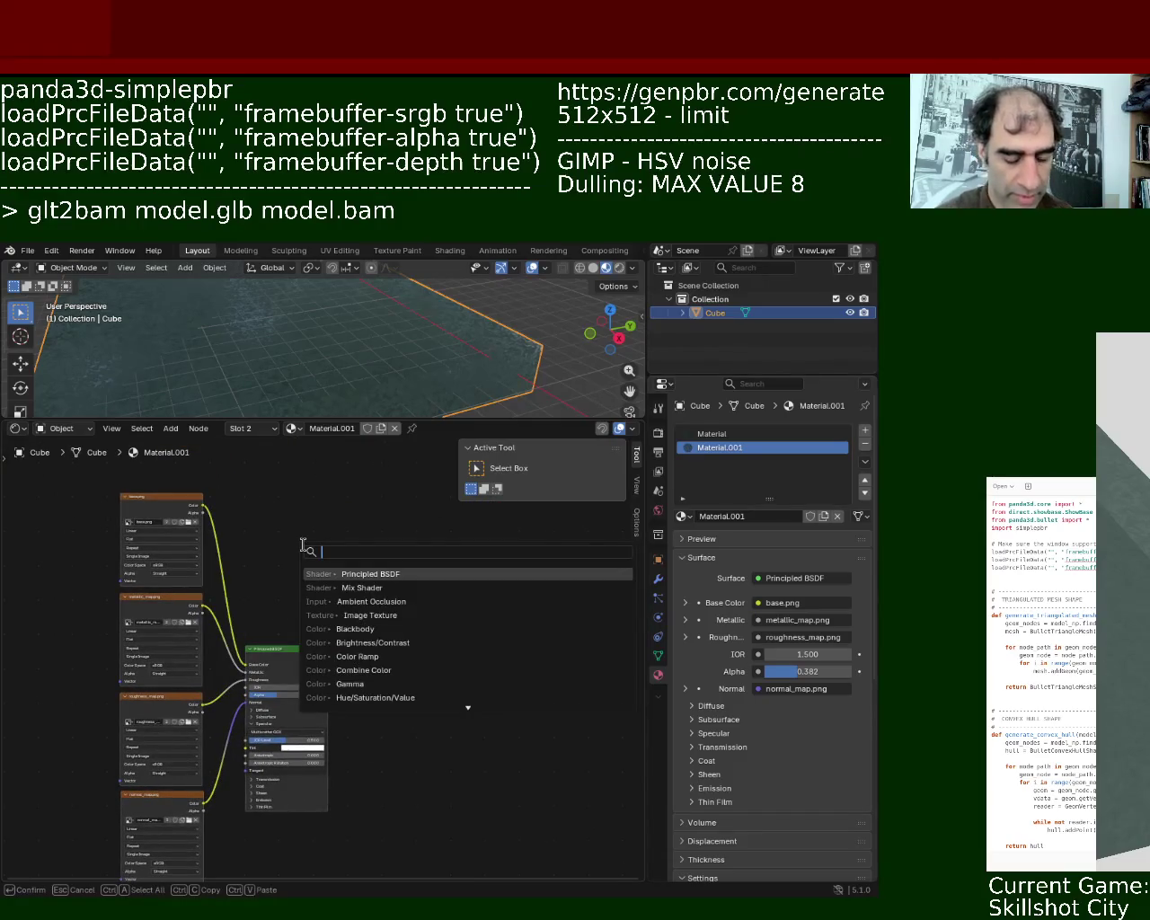
text(ao)
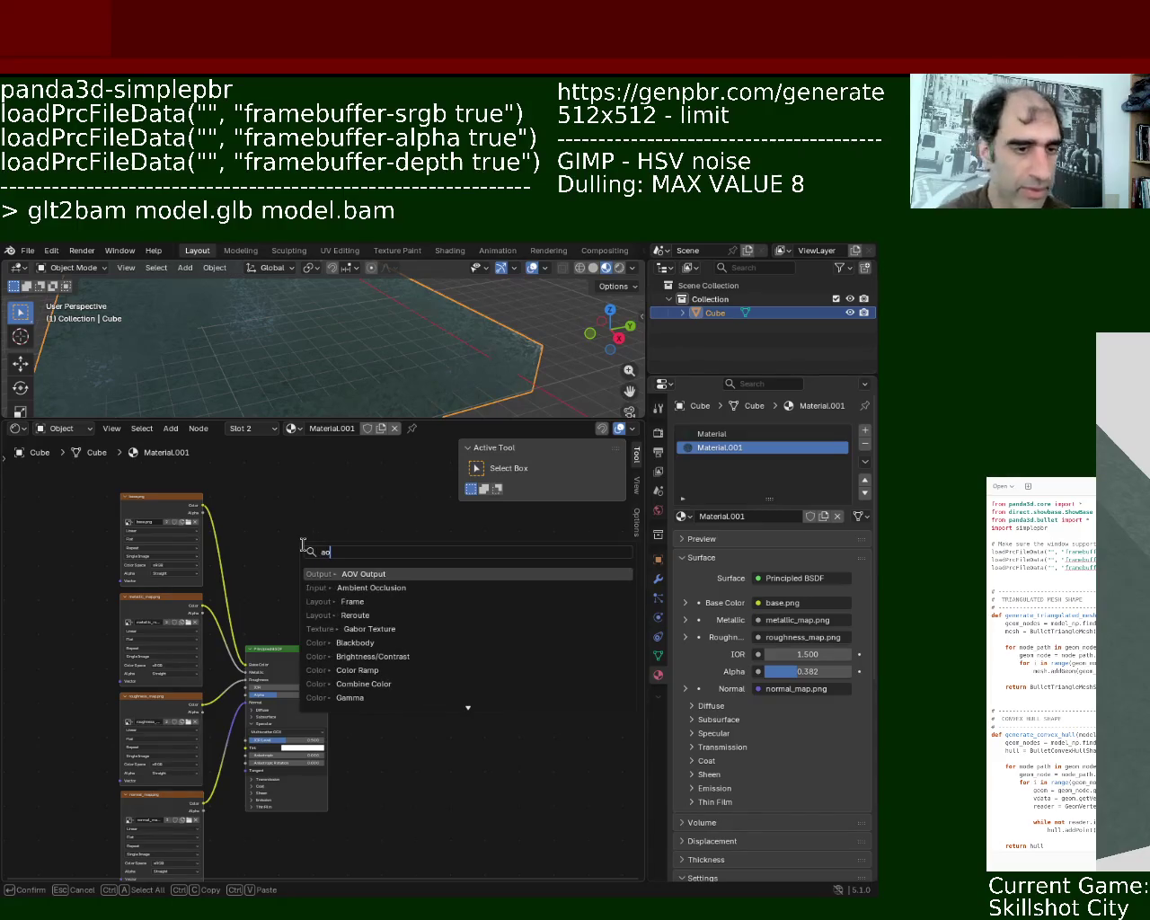
click(397, 587)
click(236, 495)
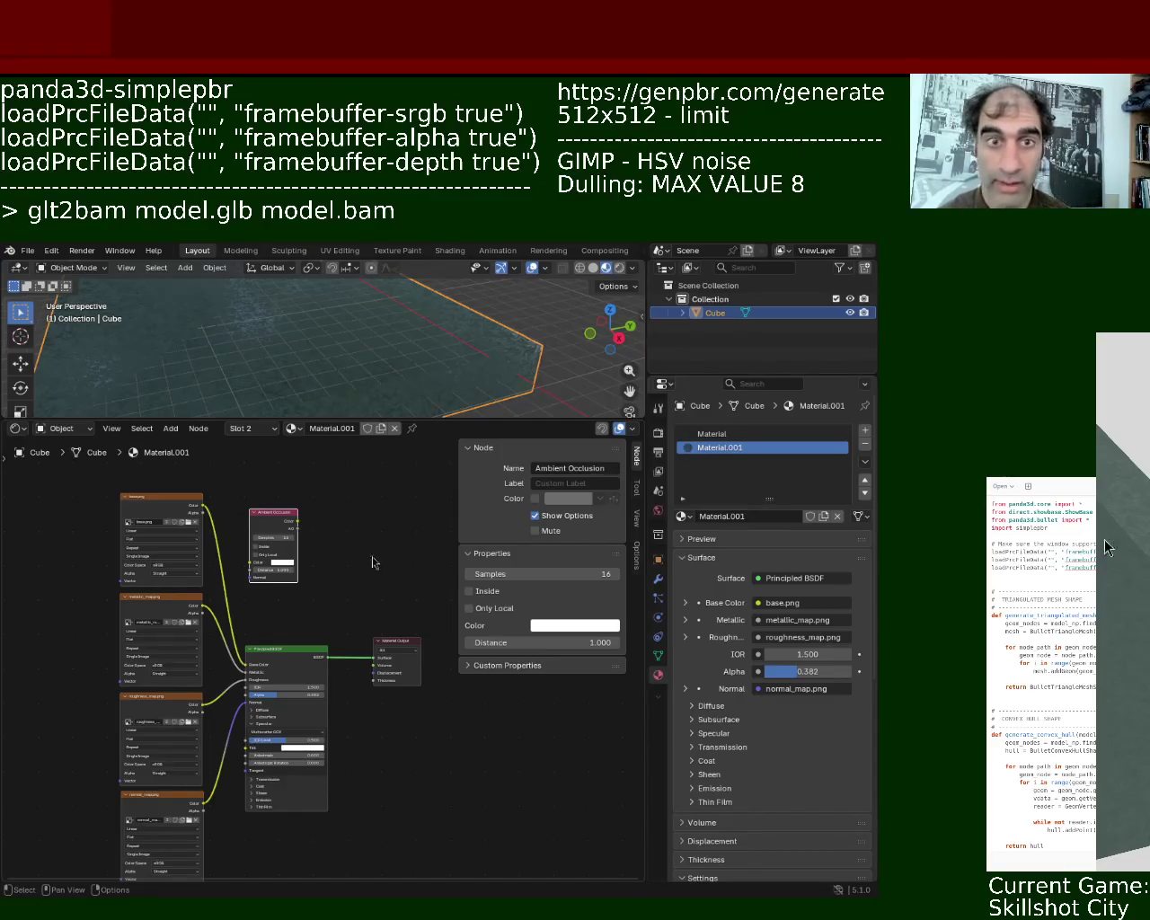
Paste an extra output and image texture, then add a Mix Shader node before the output
key(ctrl+v)
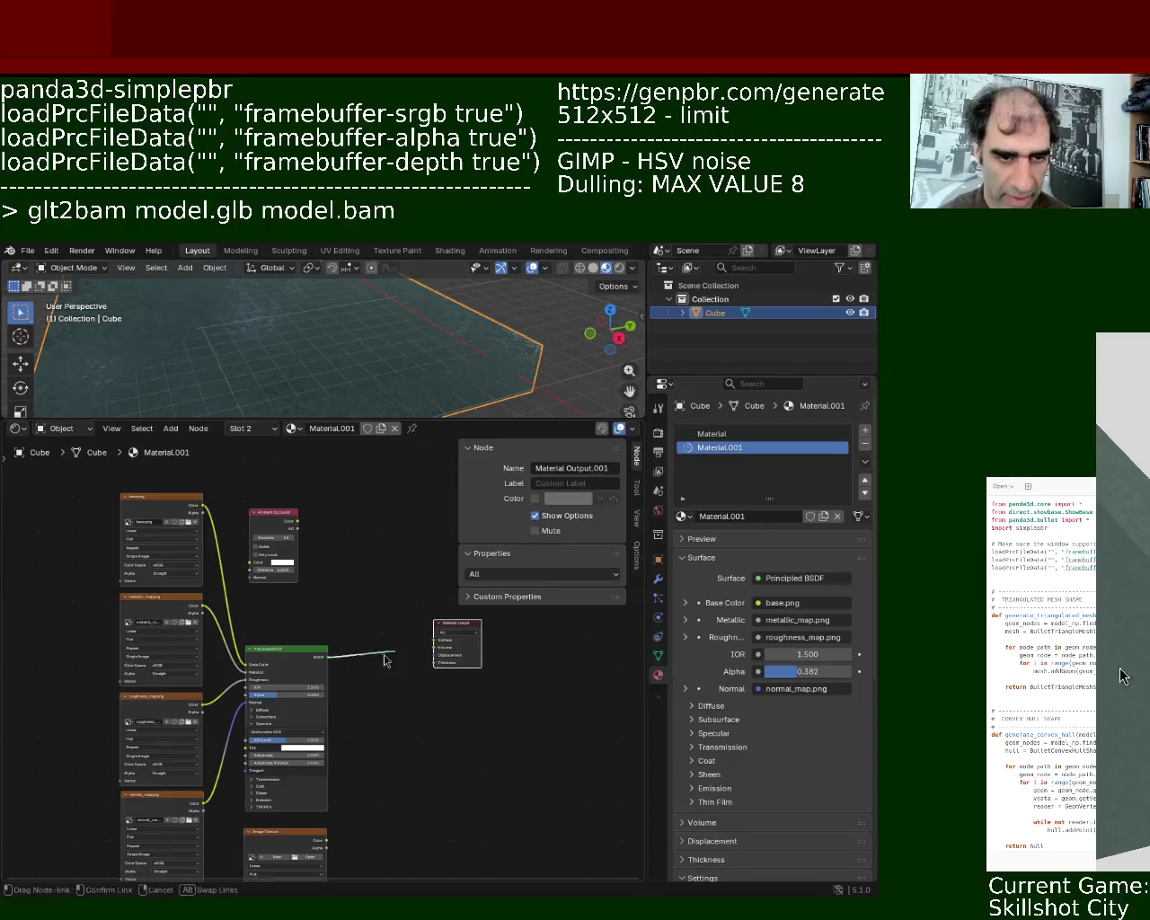
key(shift+a)
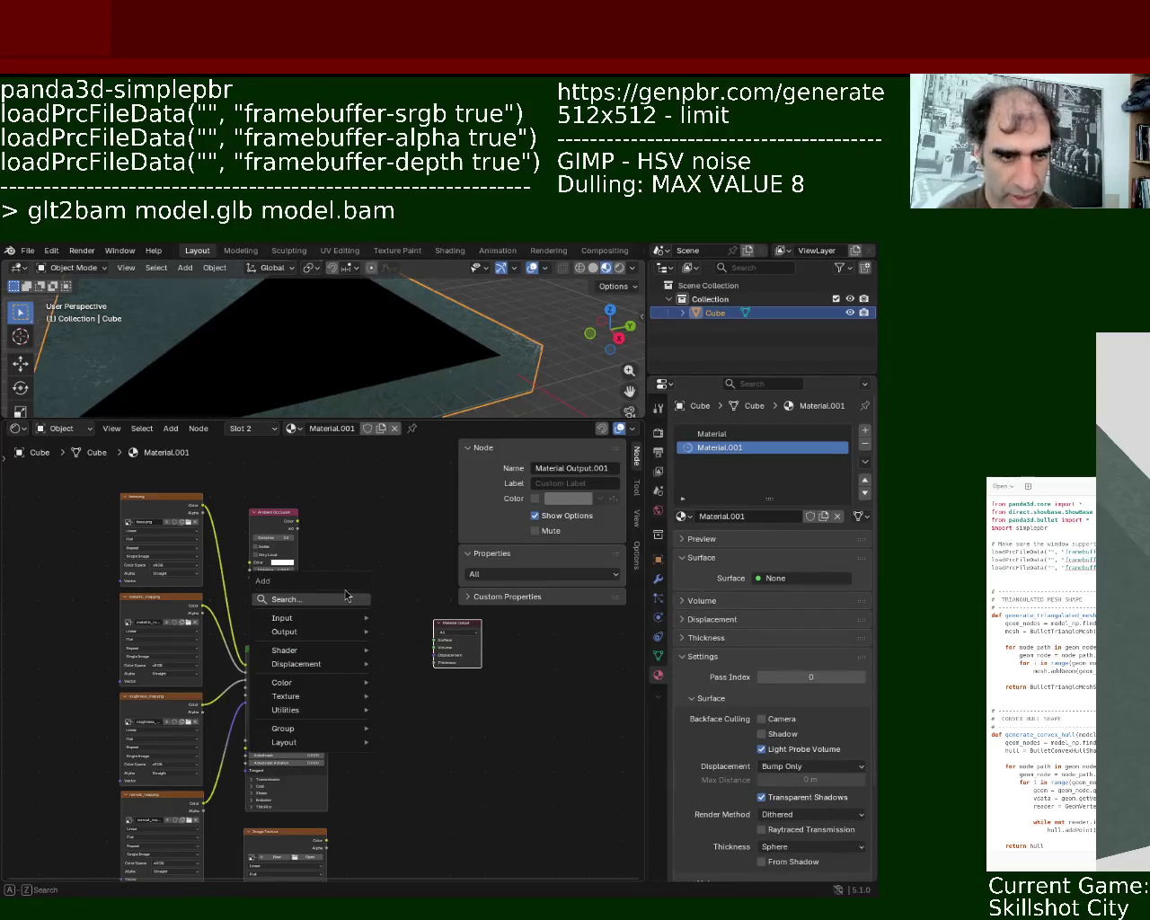
key(Escape)
key(shift+a)
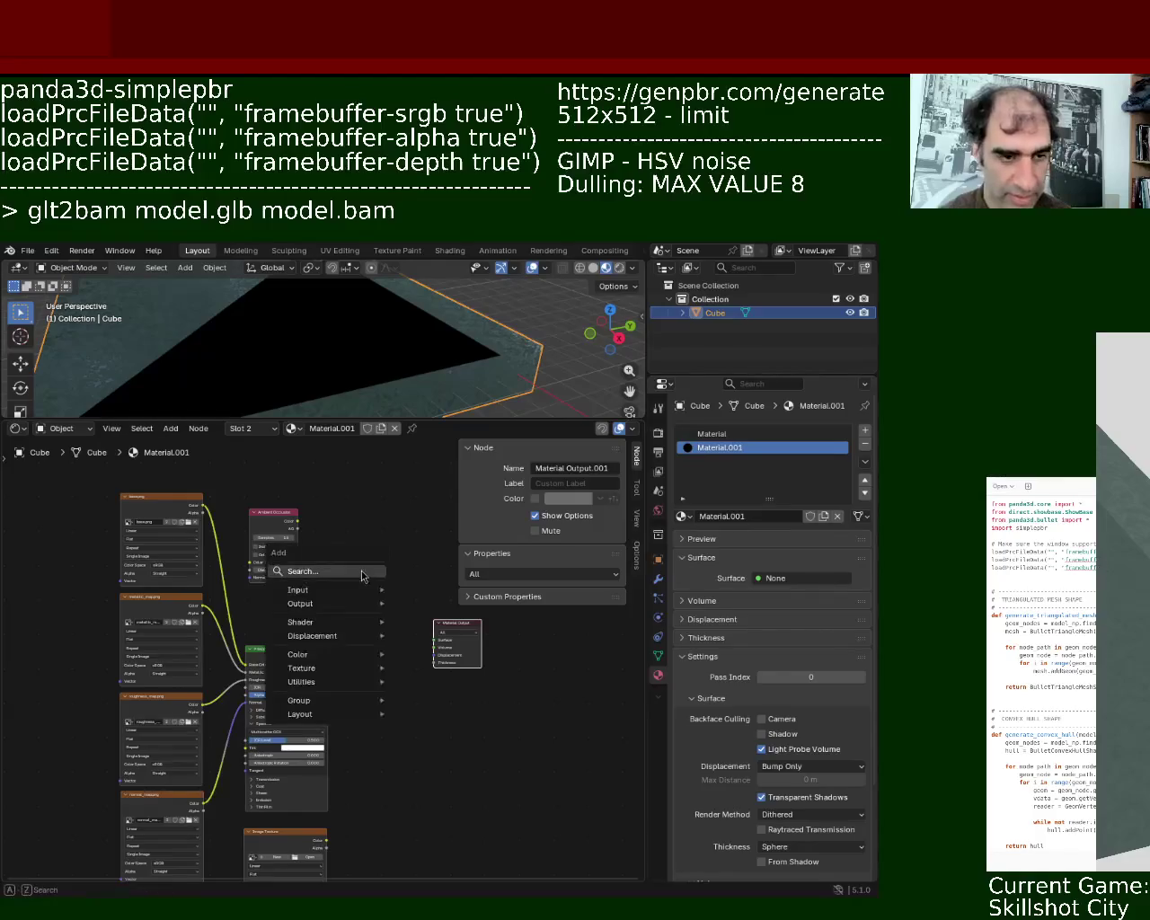
click(361, 570)
text(mix)
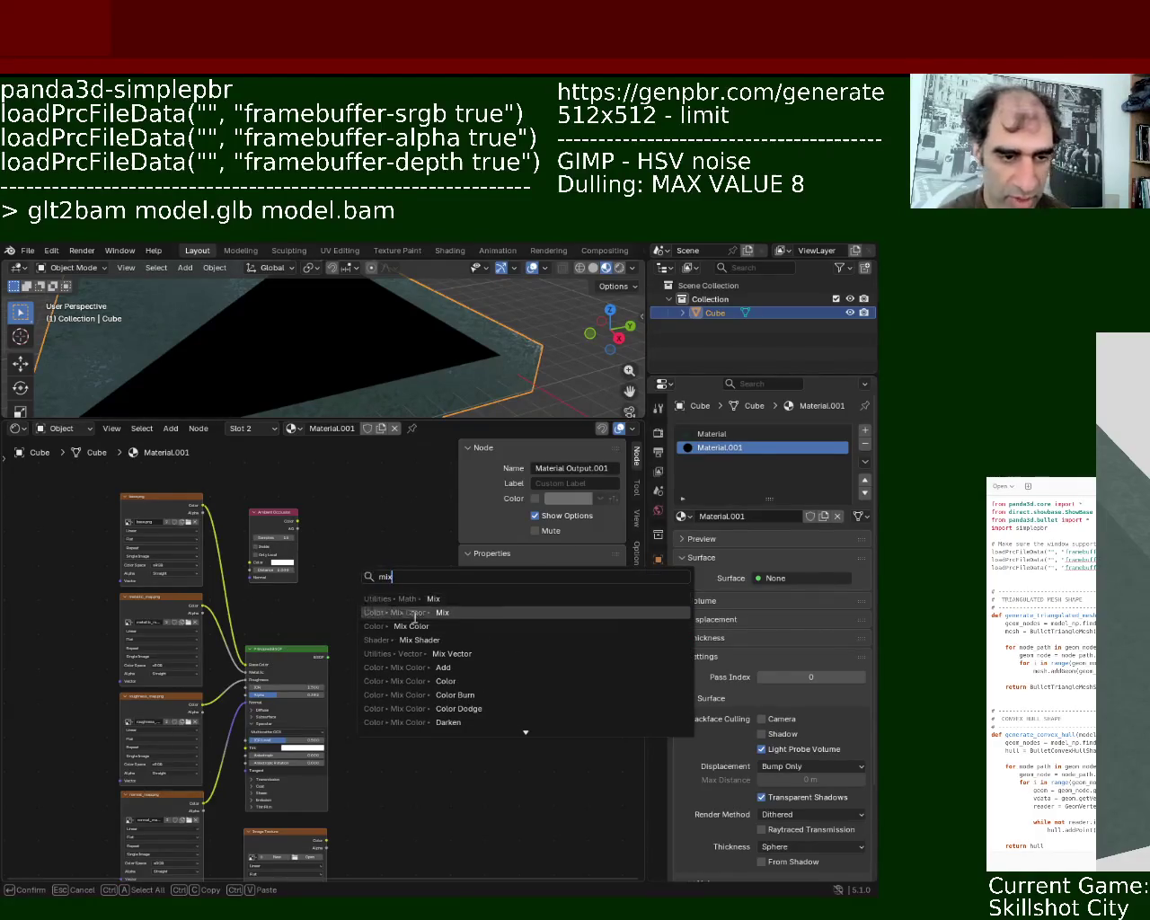
click(409, 640)
click(364, 588)
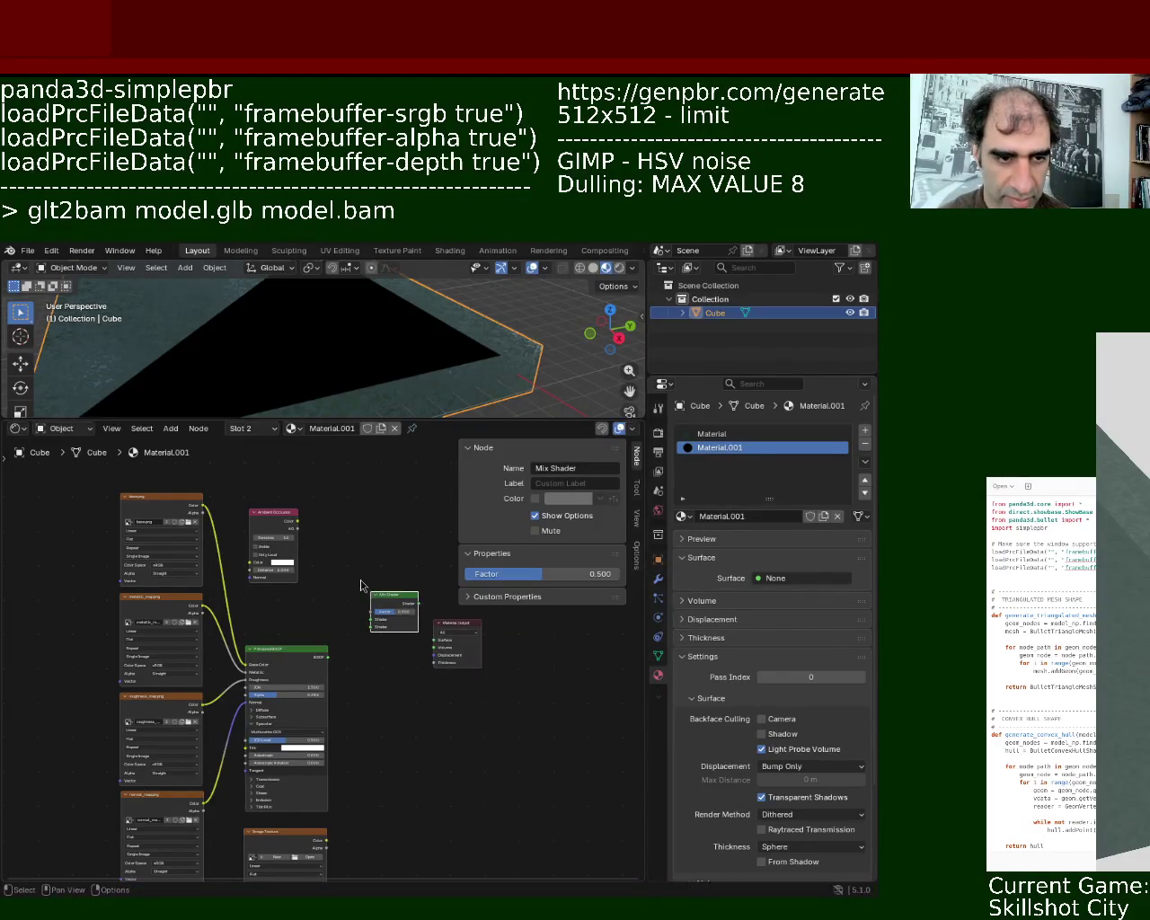
Wire Ambient Occlusion into the Mix Shader factor and the Image Texture colour into the Mix Shader
click(298, 528)
drag(297, 520, 371, 618)
mouse_move(325, 840)
mouse_down()
mouse_move(371, 626)
mouse_move(435, 640)
mouse_up()
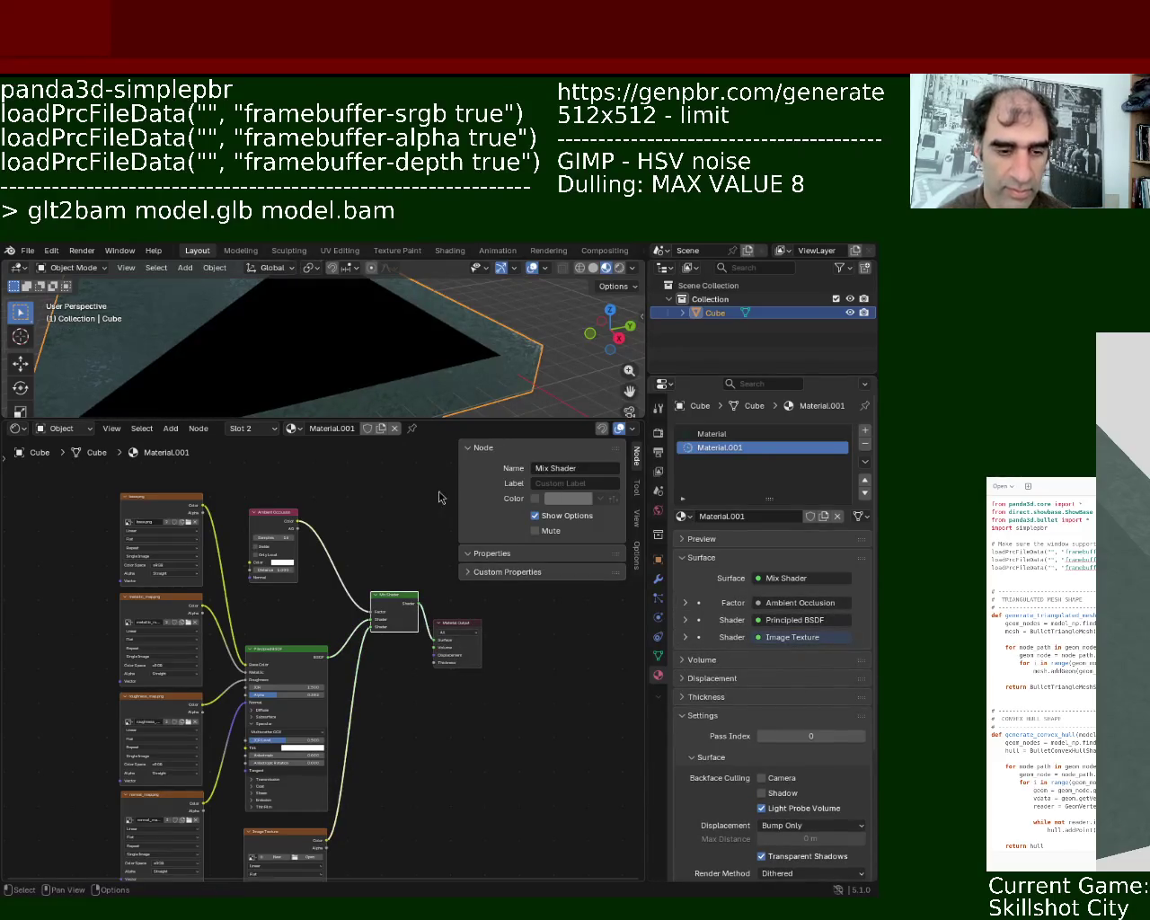
click(280, 563)
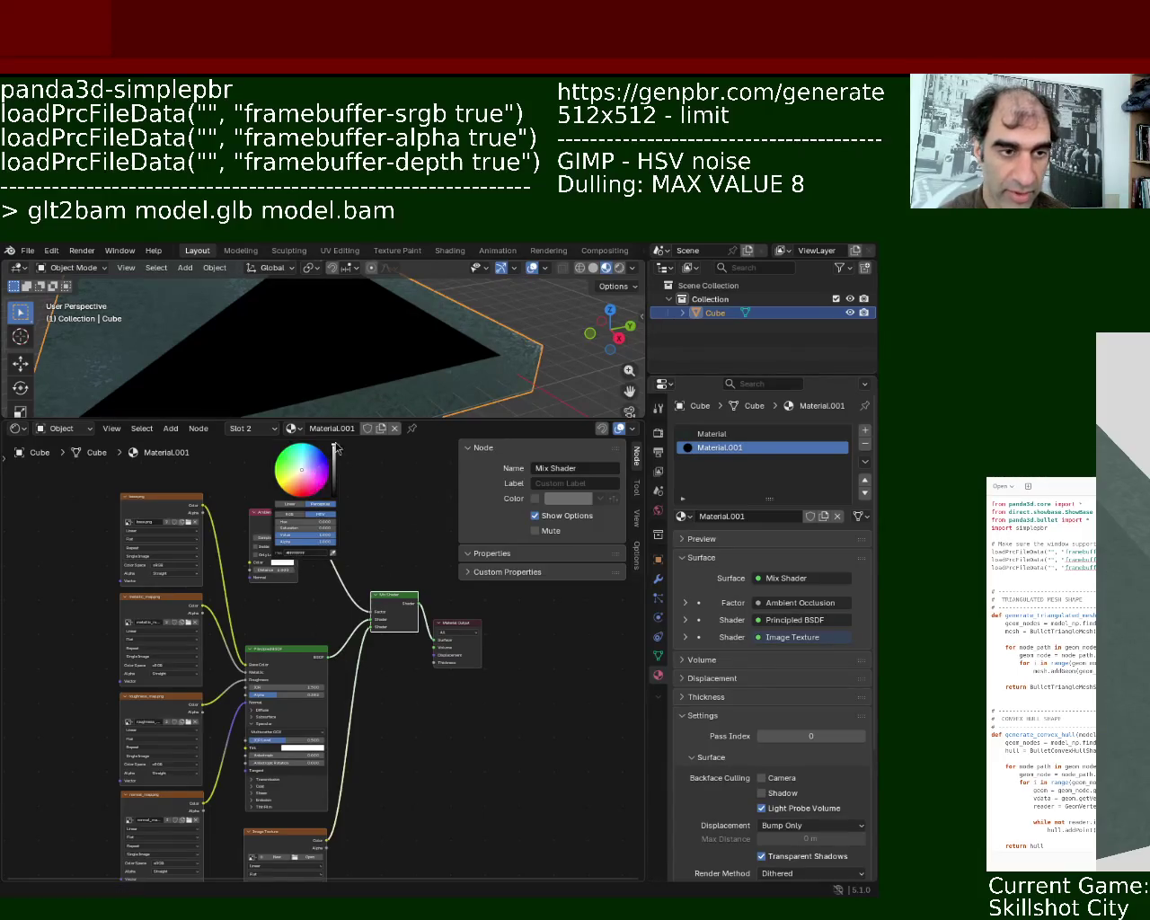
middle_drag(432, 824, 460, 685)
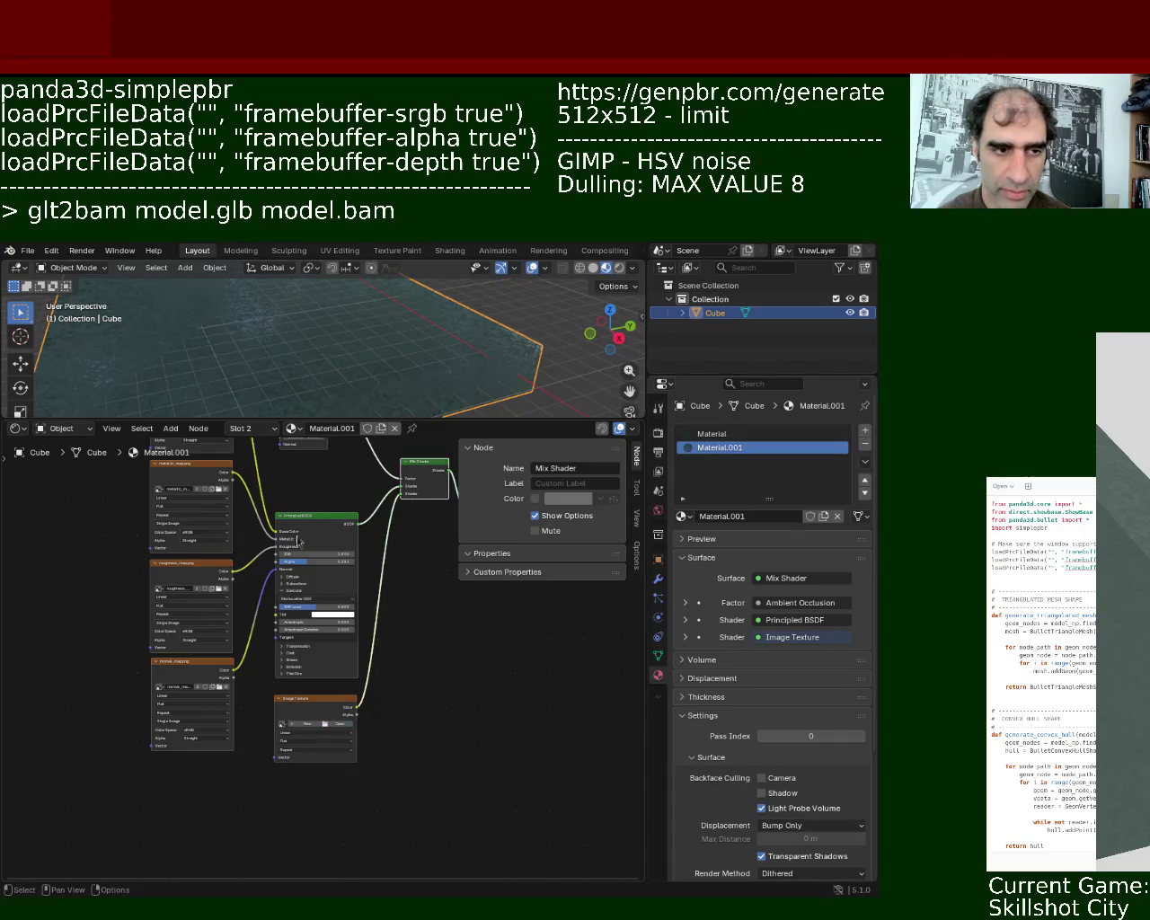
Remove the unused Material slot, raise Principled BSDF IOR Level to 1.000, and check the metallic_mapping image
click(781, 436)
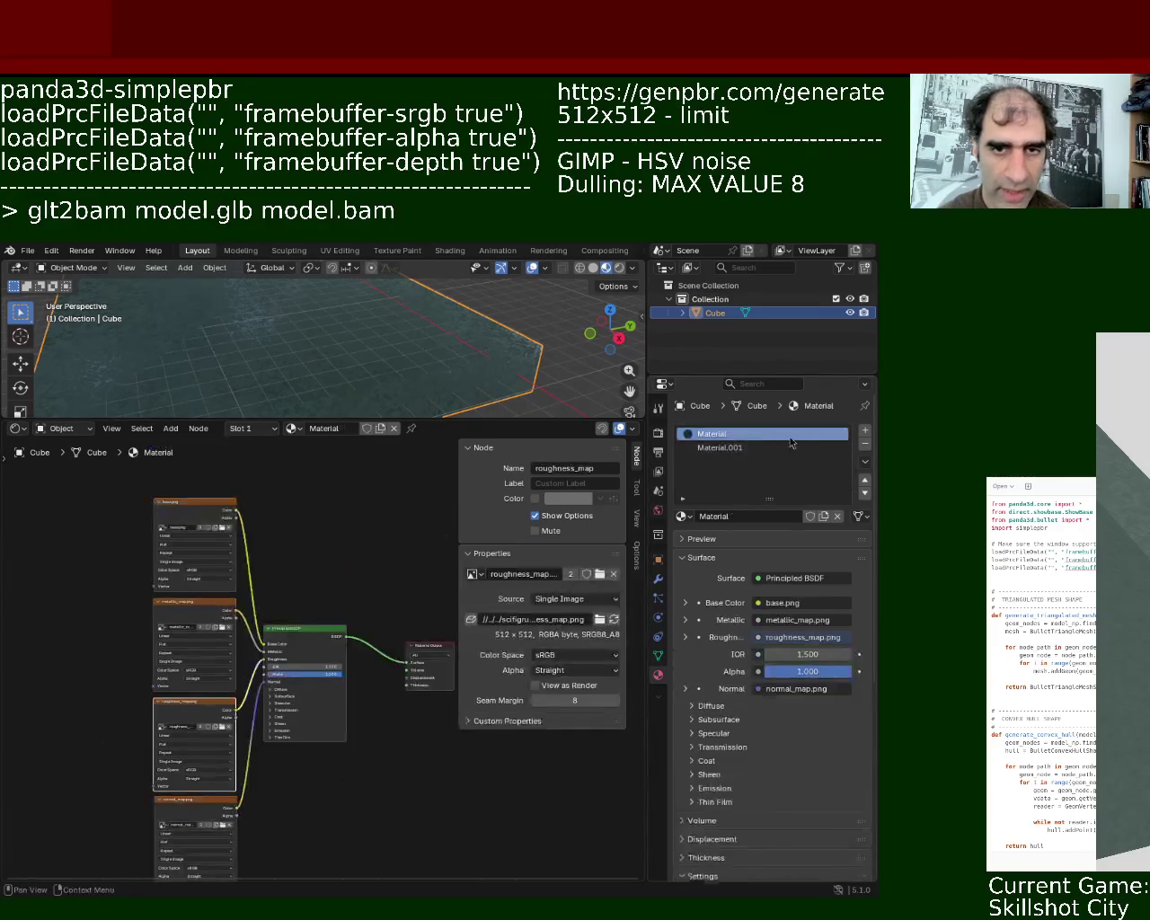
click(864, 443)
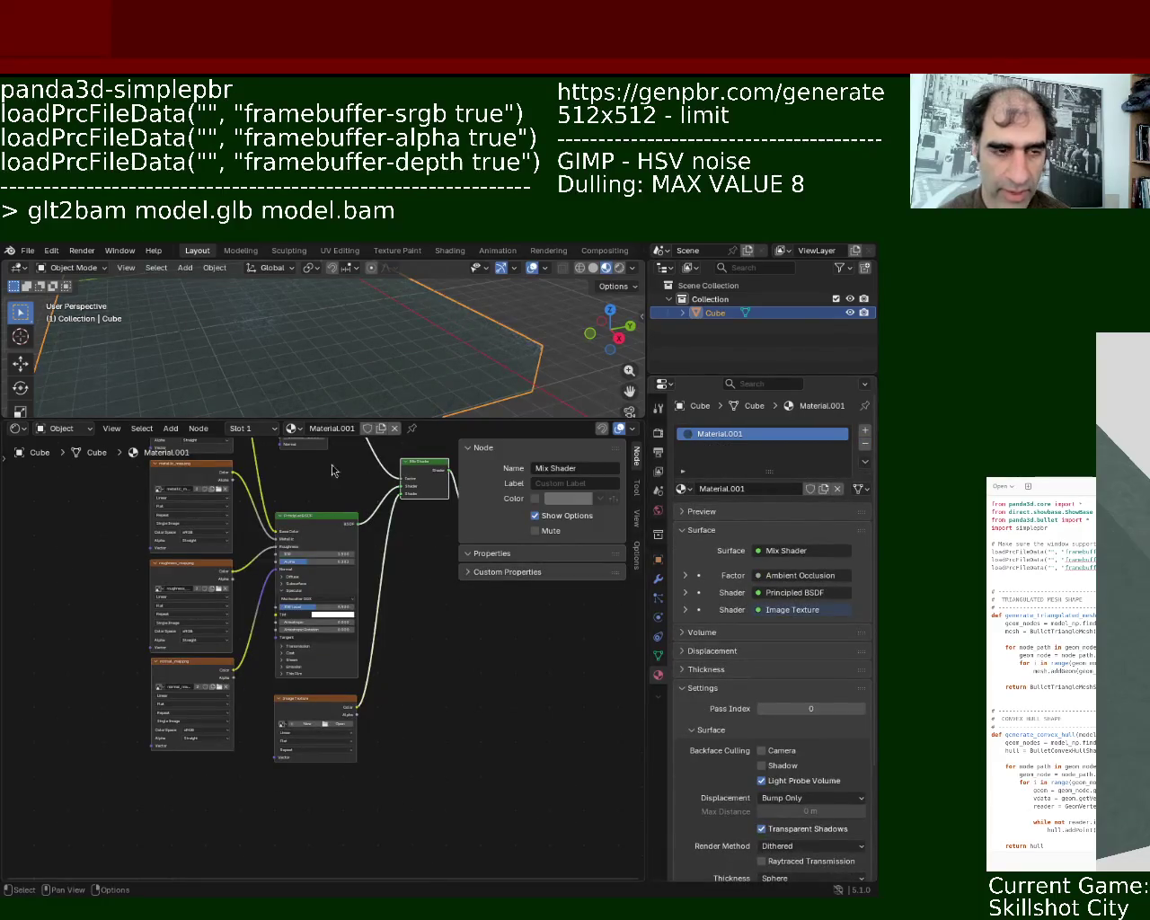
middle_drag(332, 470, 320, 611)
drag(302, 752, 345, 752)
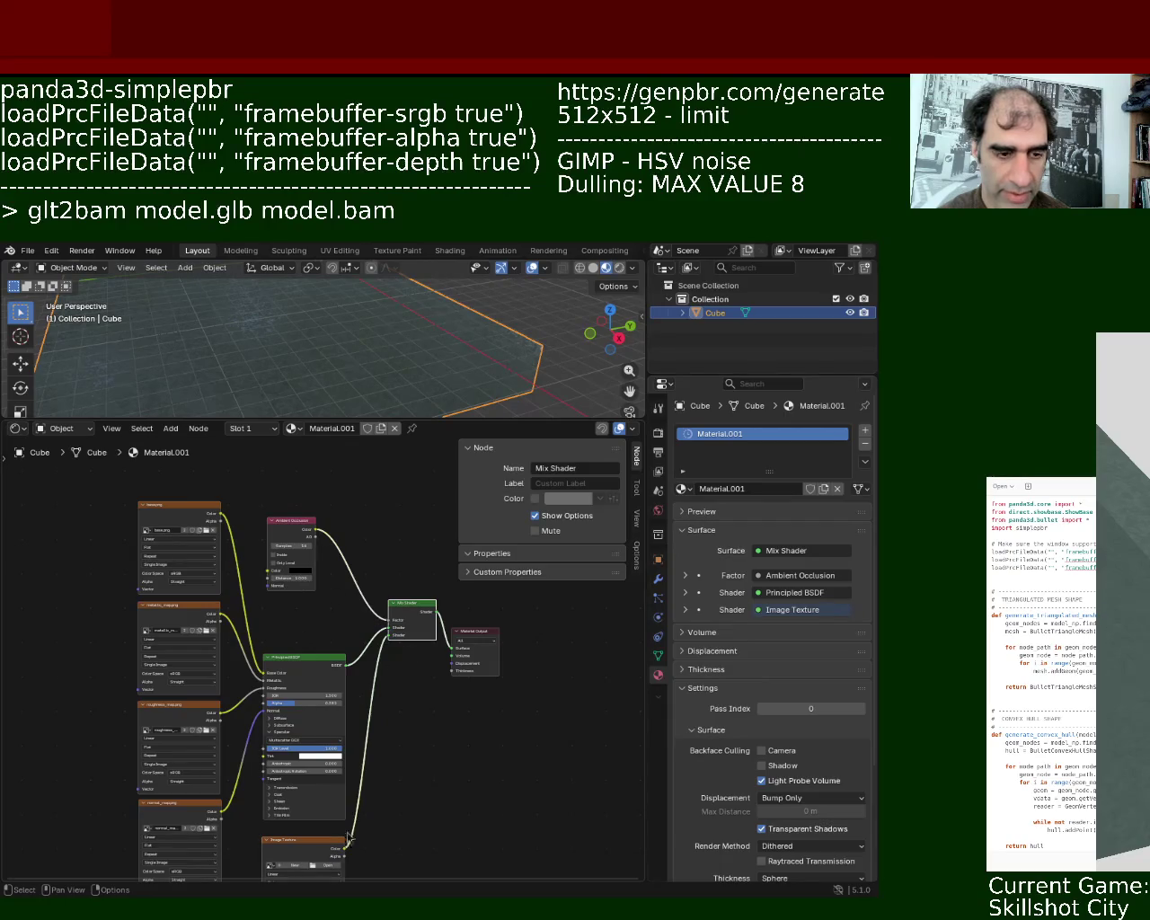
middle_drag(346, 838, 353, 762)
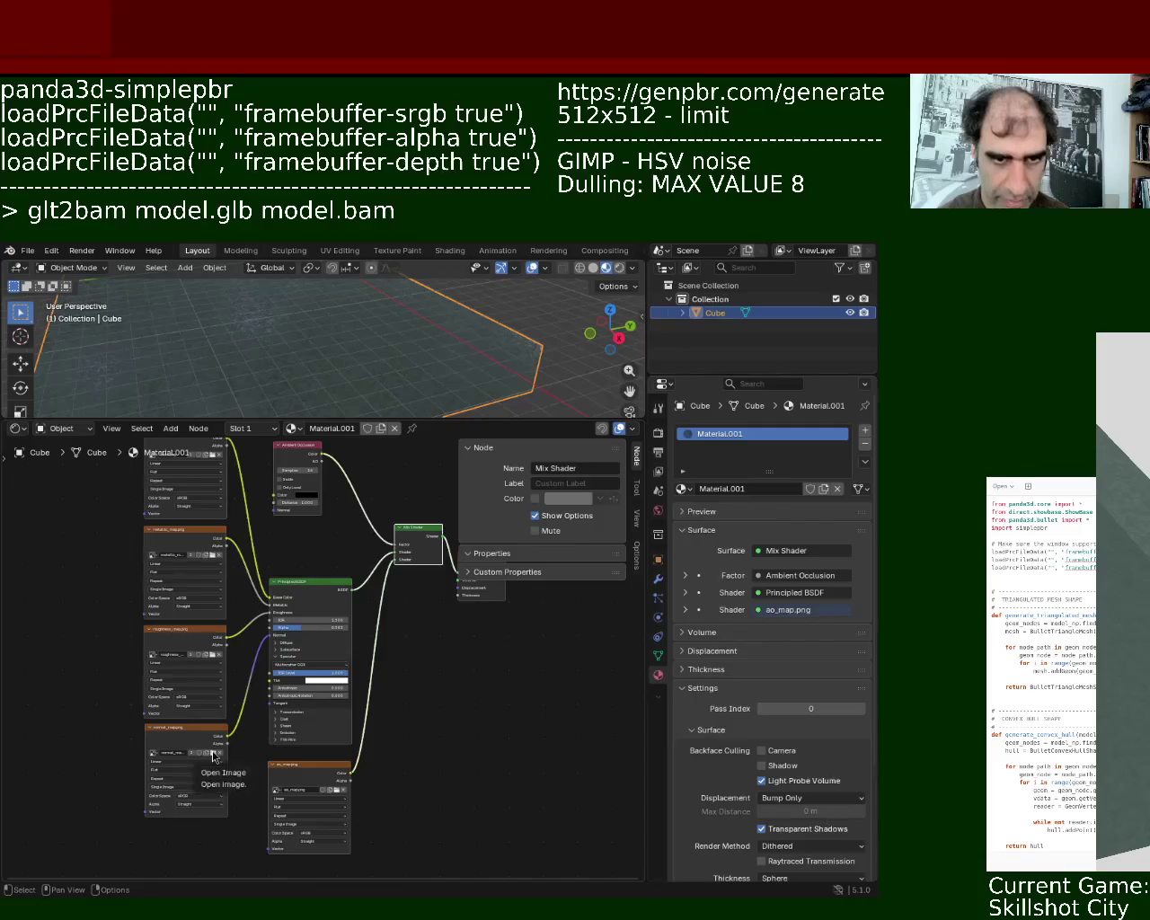
click(203, 556)
Inspect the images on the roughness, normal and ao mapping nodes
click(186, 659)
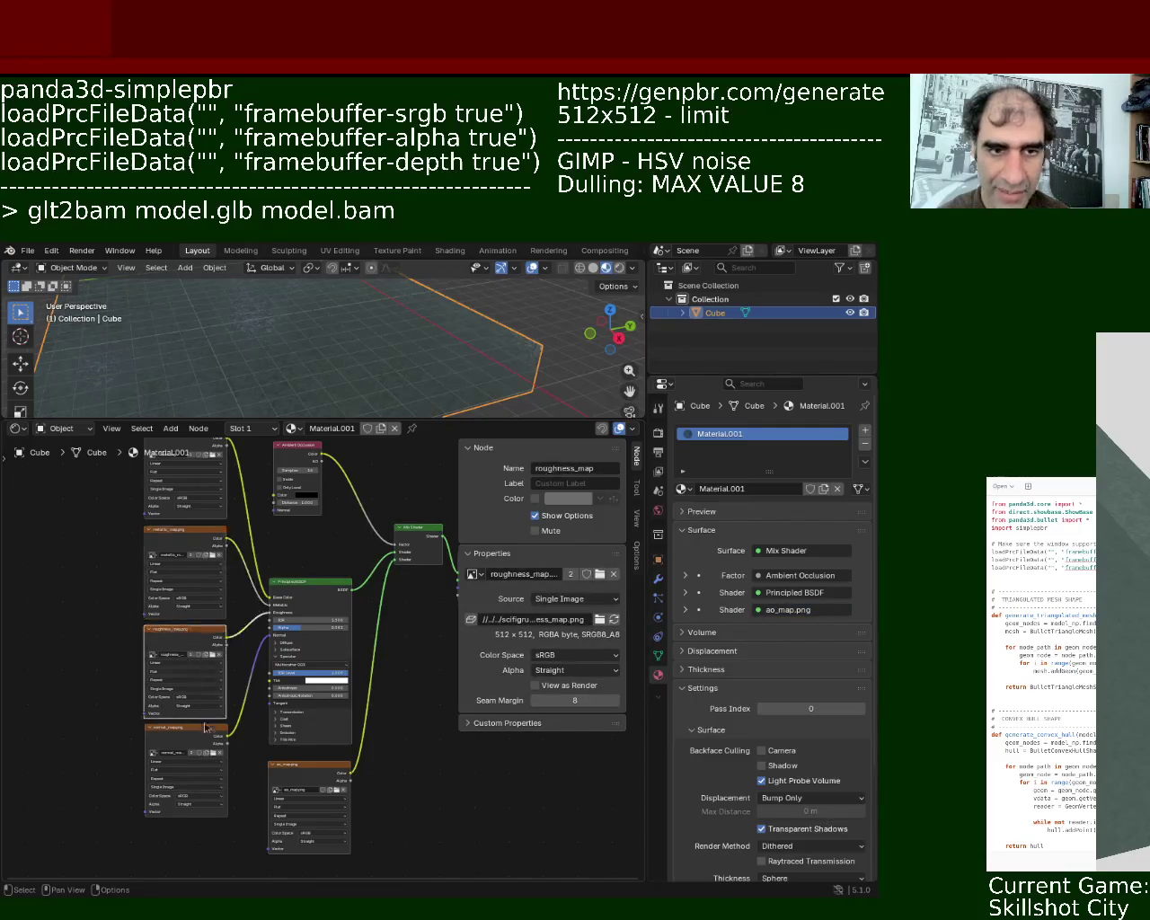
click(194, 755)
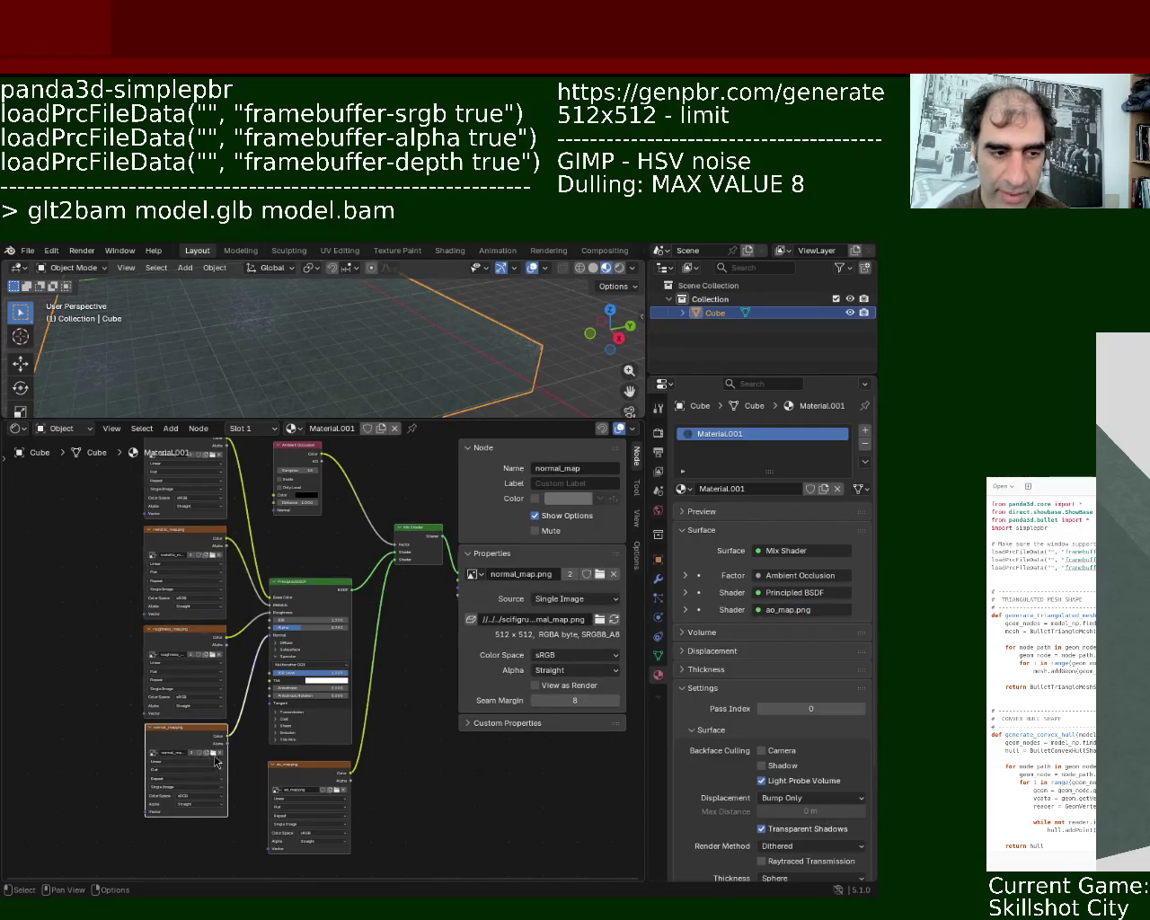
middle_drag(215, 761, 234, 649)
click(340, 662)
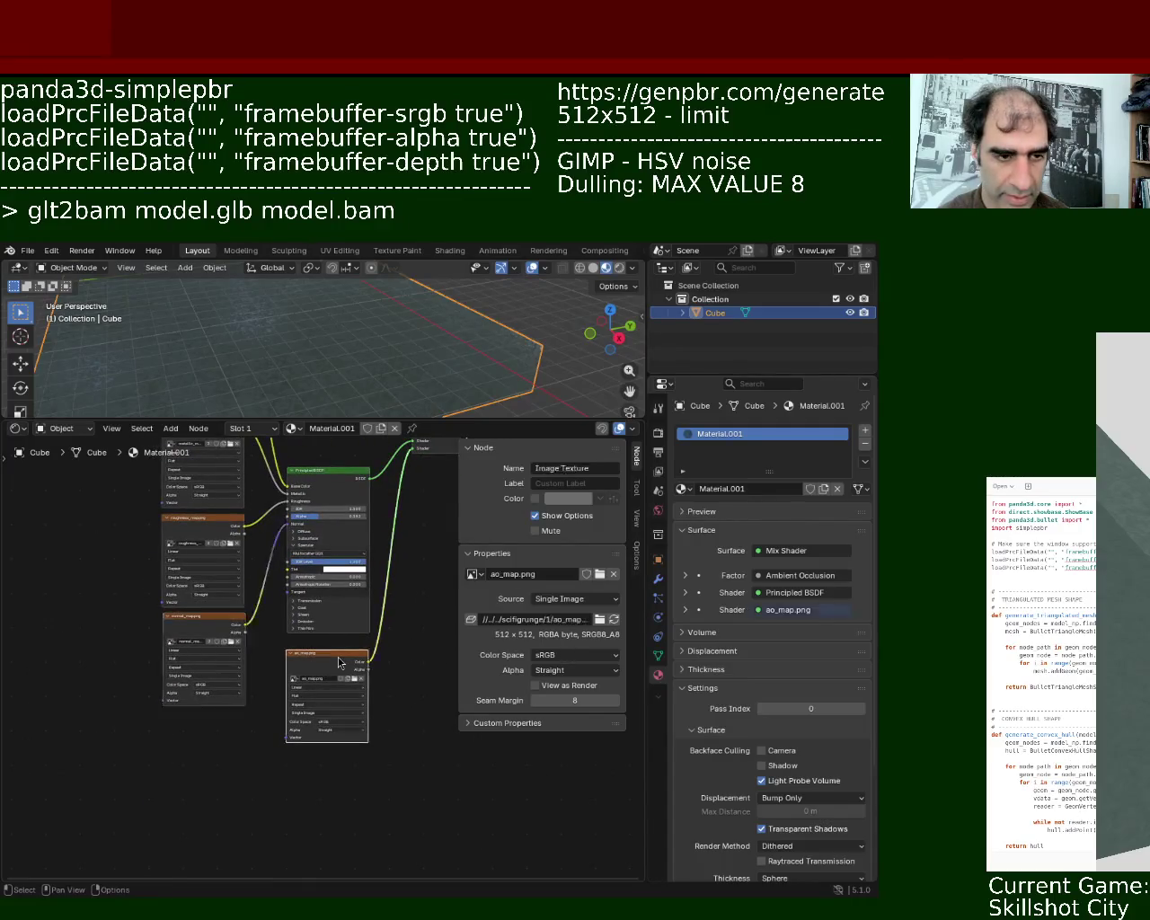
Add an Image Texture holding SpecularMap.png, link it to the Principled BSDF, and save ground_1.blend
key(shift+a)
click(191, 730)
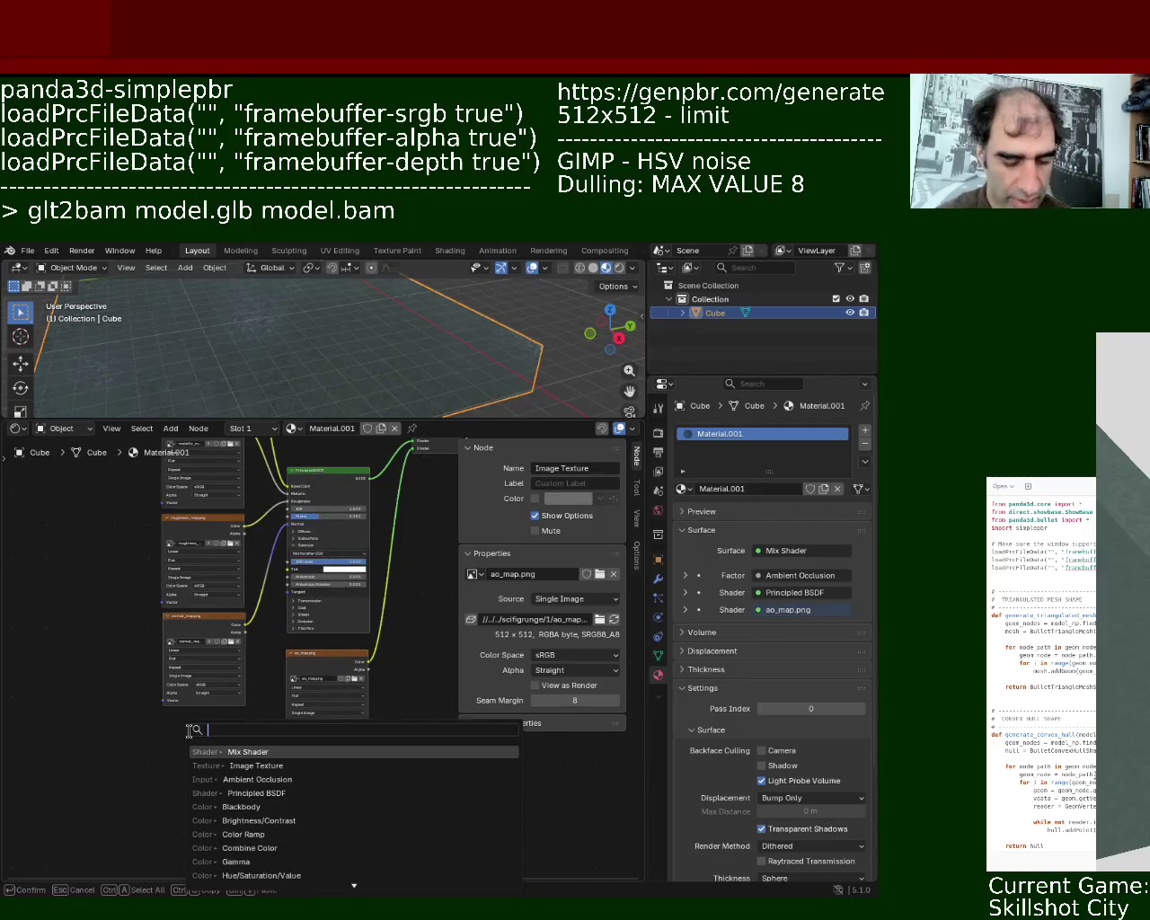
text(image)
click(230, 755)
click(210, 801)
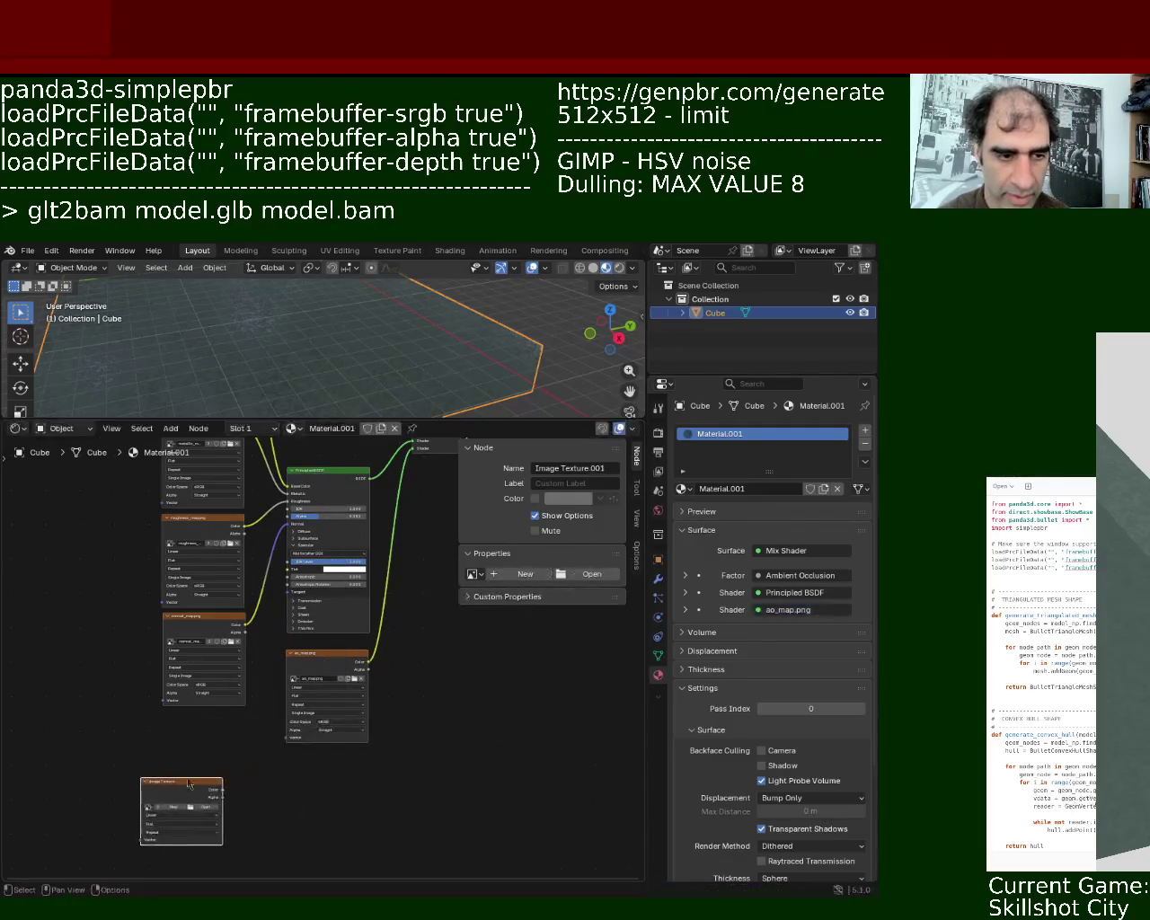
drag(225, 798, 286, 571)
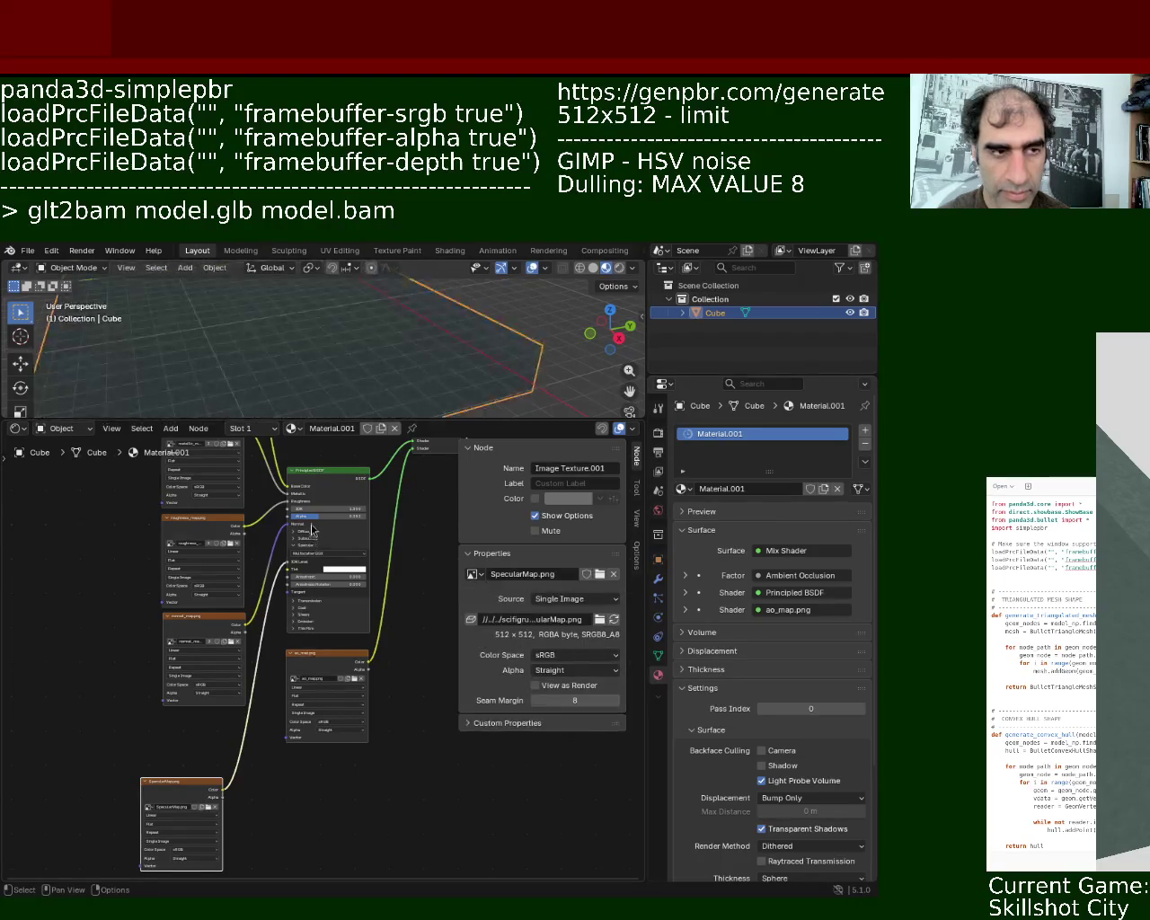
key(ctrl+s)
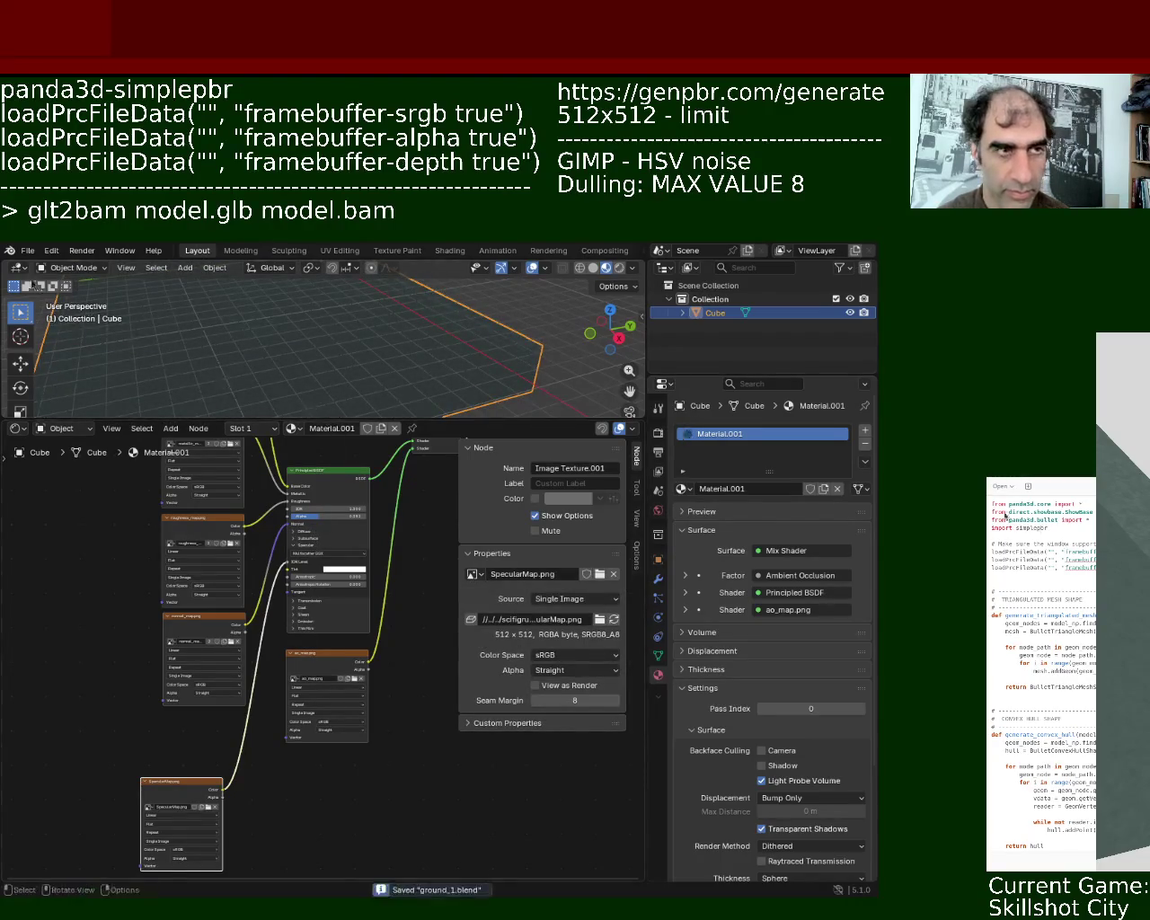
Export the slab in glTF 2.0 format from the File menu
click(9, 250)
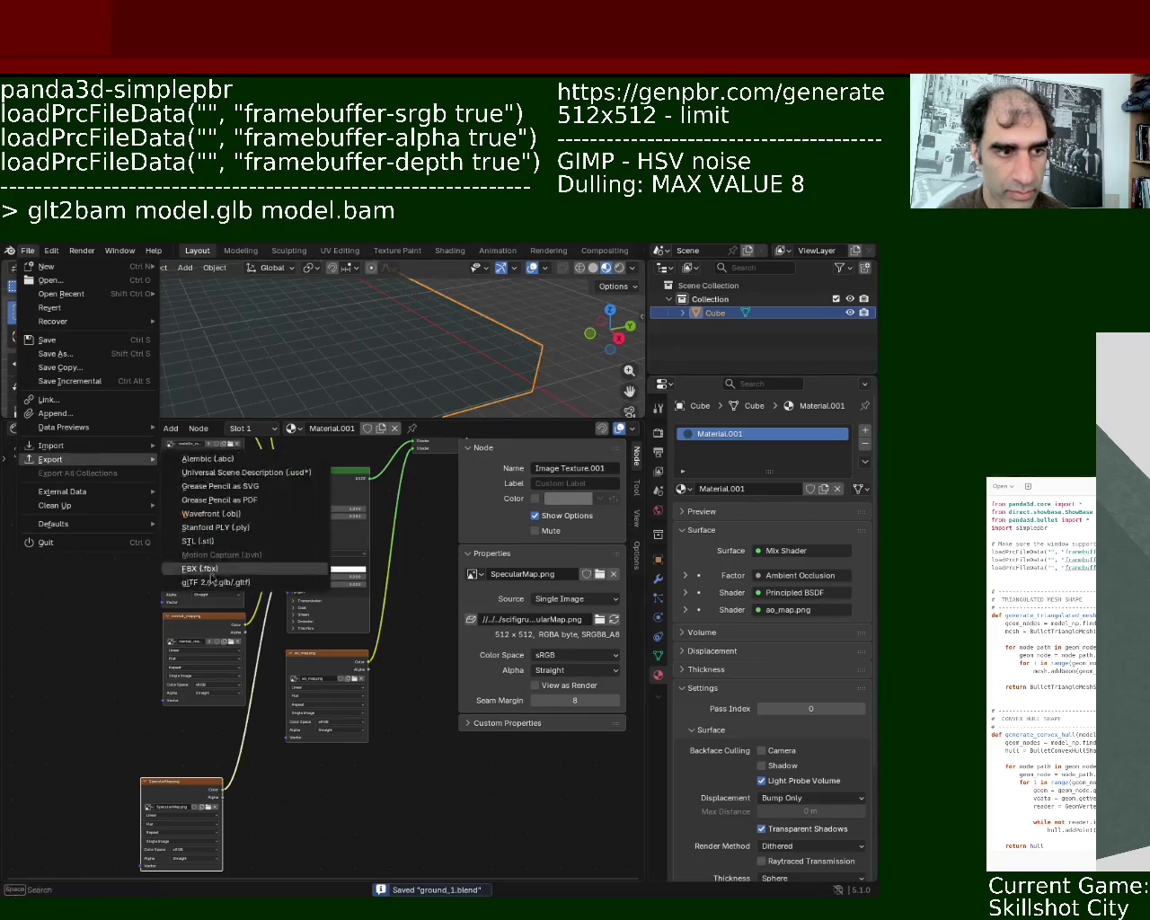
click(357, 600)
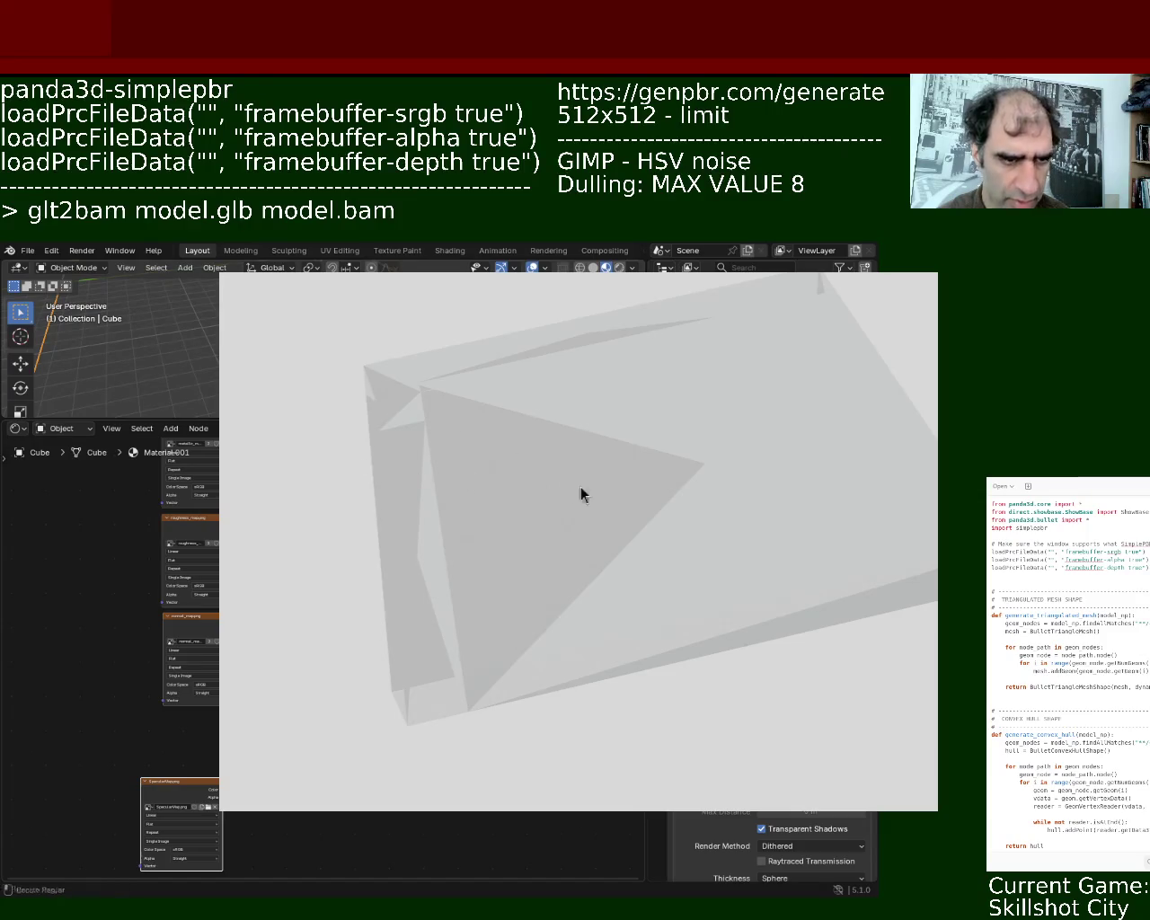
Save and re-export the slab, then orbit and zoom the textured Panda3D preview to see it whole
key(ctrl+s)
click(27, 251)
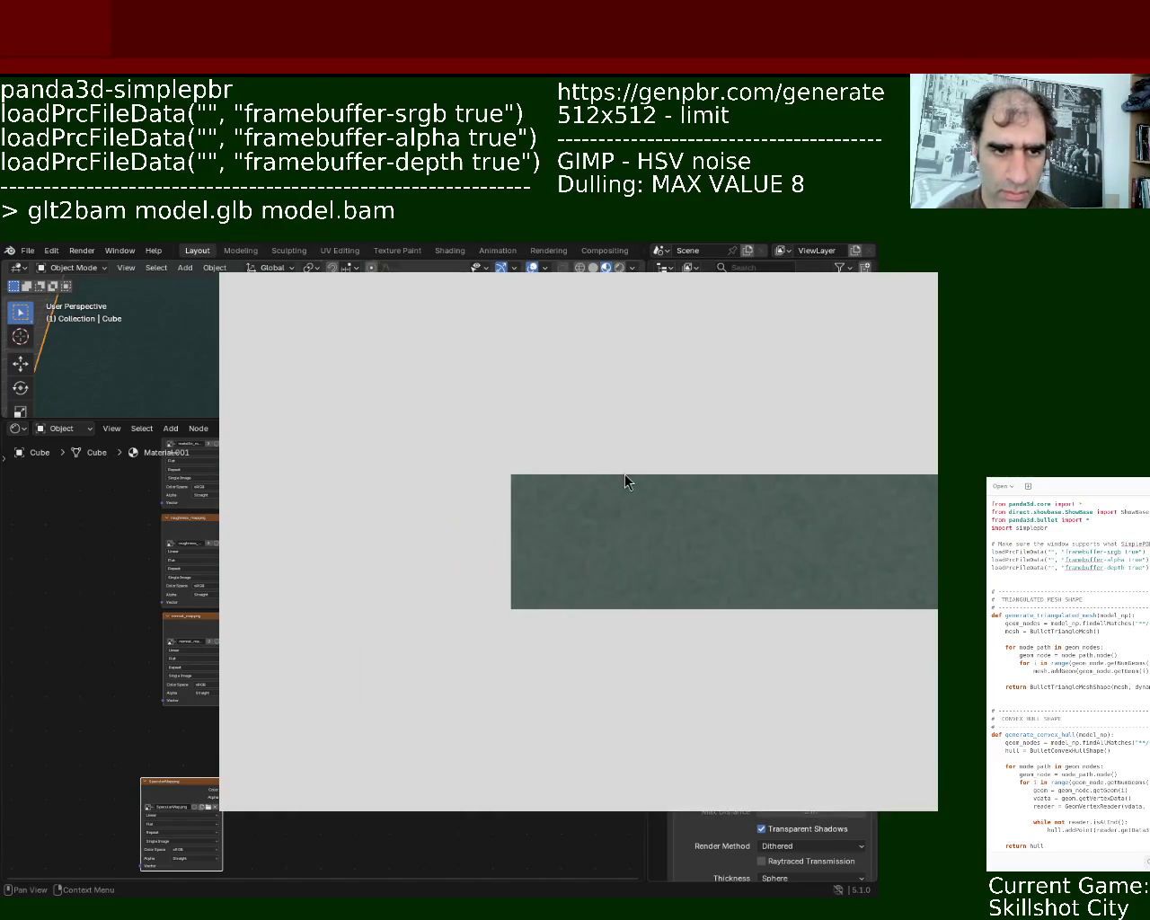
middle_drag(625, 476, 737, 616)
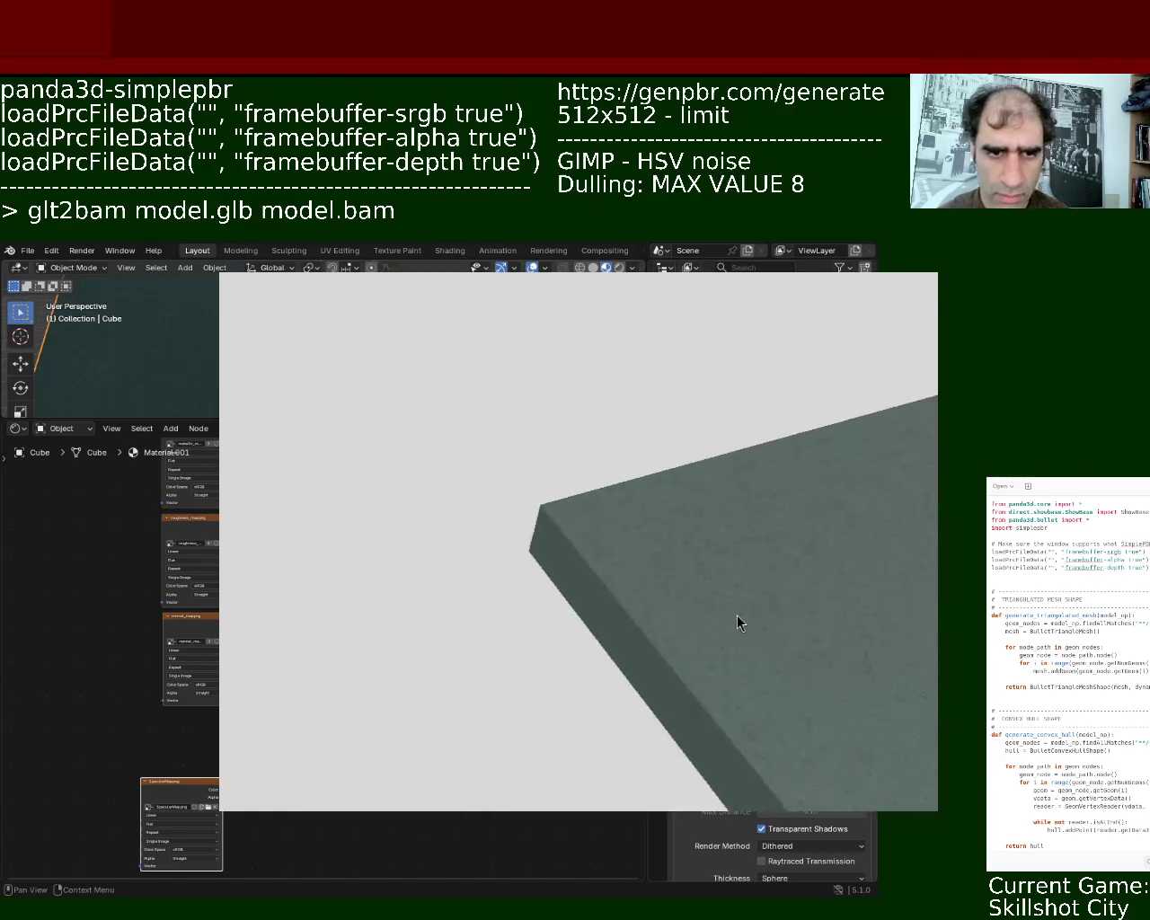
mouse_move(852, 618)
middle_down()
mouse_move(698, 569)
mouse_move(769, 584)
middle_up()
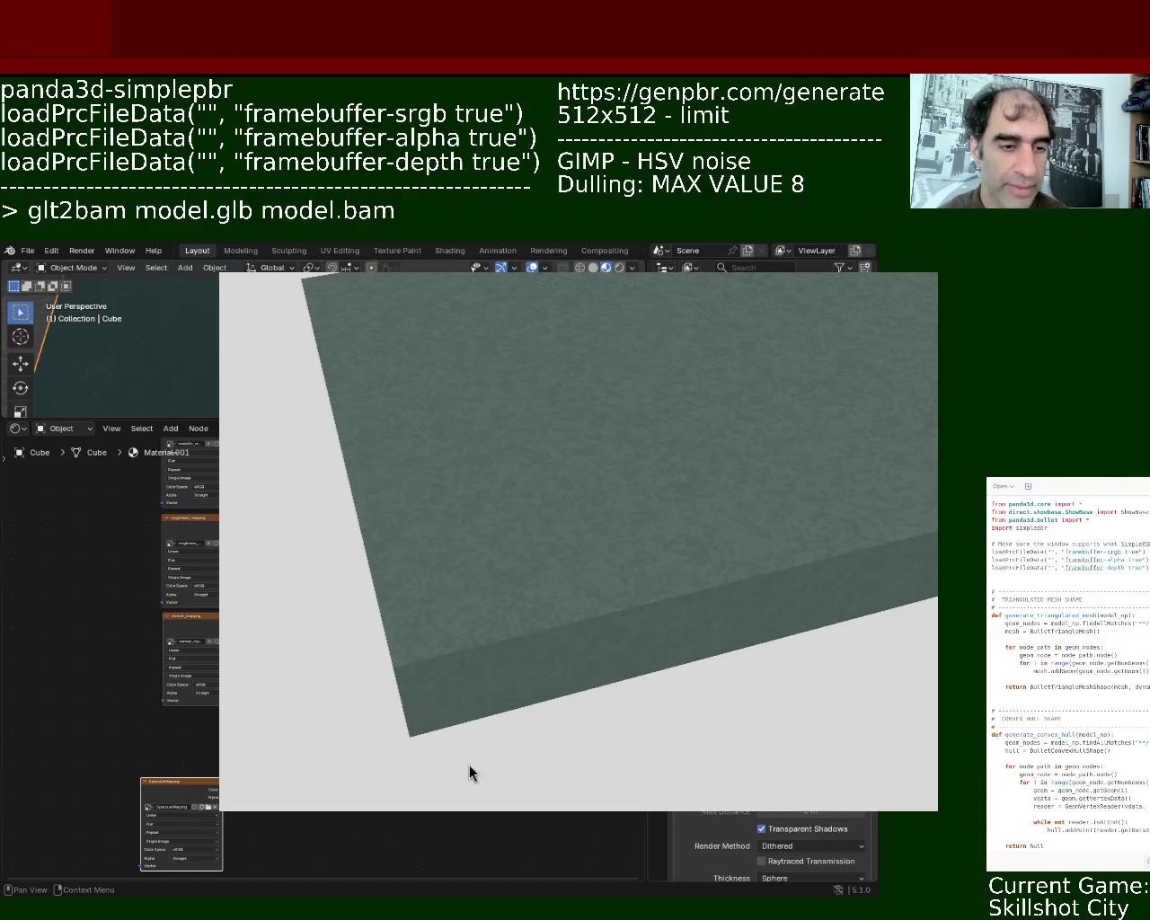
mouse_move(694, 525)
middle_down()
mouse_move(759, 586)
mouse_move(831, 515)
mouse_move(856, 618)
mouse_move(806, 654)
mouse_move(729, 571)
mouse_move(752, 358)
mouse_move(681, 463)
mouse_move(571, 550)
mouse_move(762, 677)
mouse_move(732, 720)
mouse_move(652, 723)
mouse_move(684, 656)
mouse_move(485, 338)
mouse_move(632, 601)
mouse_move(686, 744)
mouse_move(657, 544)
mouse_move(616, 456)
mouse_move(616, 548)
mouse_move(590, 352)
middle_up()
mouse_move(660, 485)
middle_down()
mouse_move(601, 439)
mouse_move(611, 505)
mouse_move(619, 491)
mouse_move(663, 574)
mouse_move(639, 454)
mouse_move(670, 536)
mouse_move(637, 565)
mouse_move(641, 495)
mouse_move(643, 572)
mouse_move(645, 528)
mouse_move(737, 308)
mouse_move(916, 518)
middle_up()
mouse_move(867, 585)
middle_down()
mouse_move(916, 628)
mouse_move(932, 673)
mouse_move(936, 529)
mouse_move(1080, 670)
mouse_move(885, 611)
mouse_move(932, 641)
mouse_move(911, 611)
mouse_move(958, 724)
mouse_move(785, 462)
mouse_move(827, 705)
mouse_move(713, 670)
mouse_move(688, 725)
mouse_move(323, 559)
mouse_move(785, 533)
mouse_move(836, 459)
mouse_move(1062, 612)
mouse_move(777, 587)
mouse_move(920, 651)
middle_up()
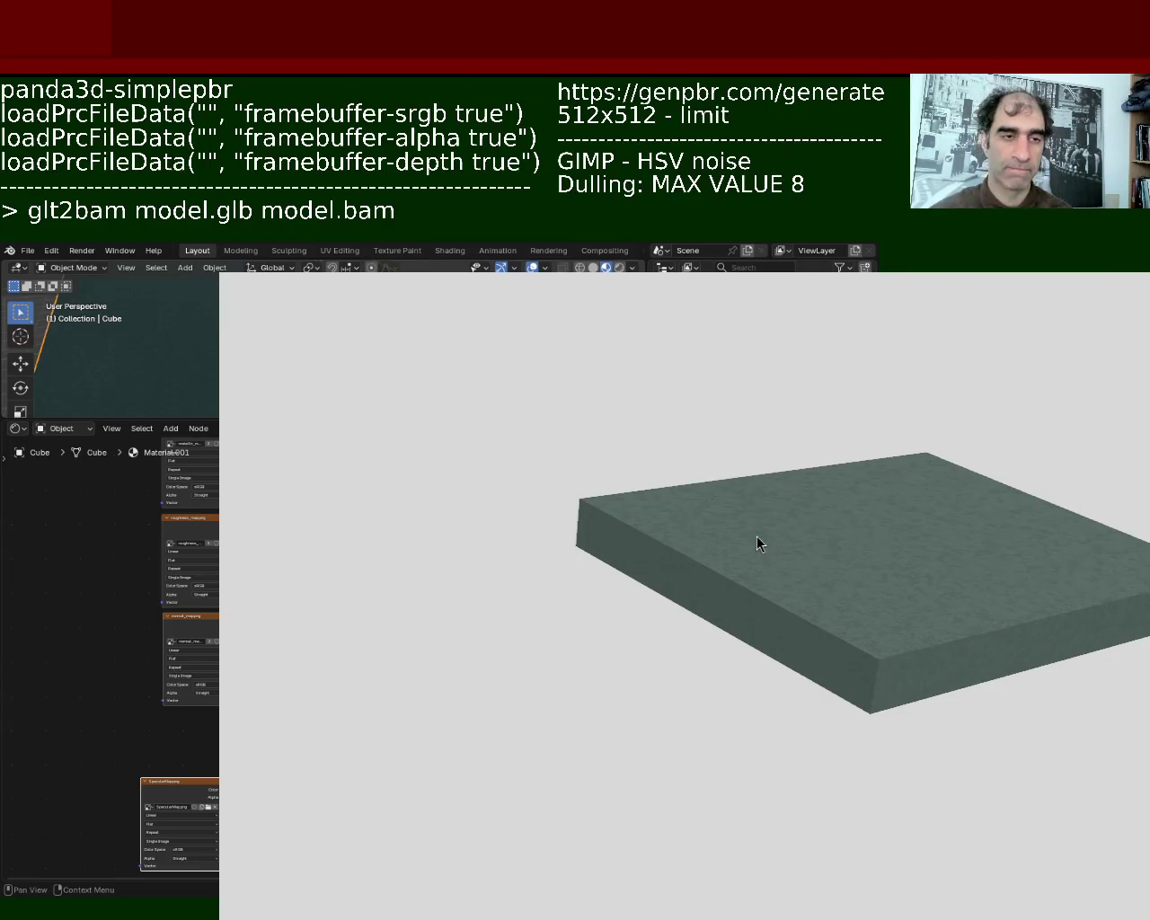
key(super+Right)
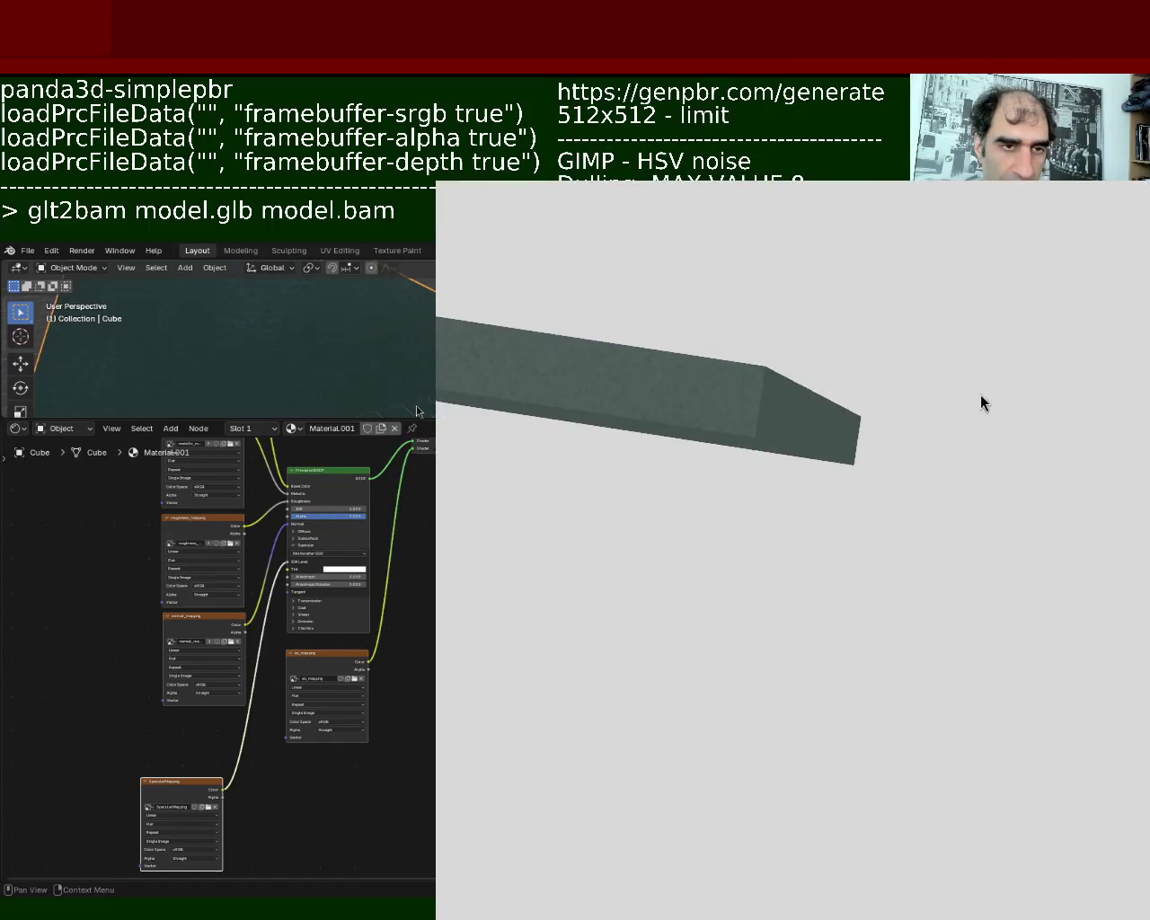
Resize and tumble the preview, close and relaunch it, then move it off to the side
alt+drag(930, 320, 742, 525)
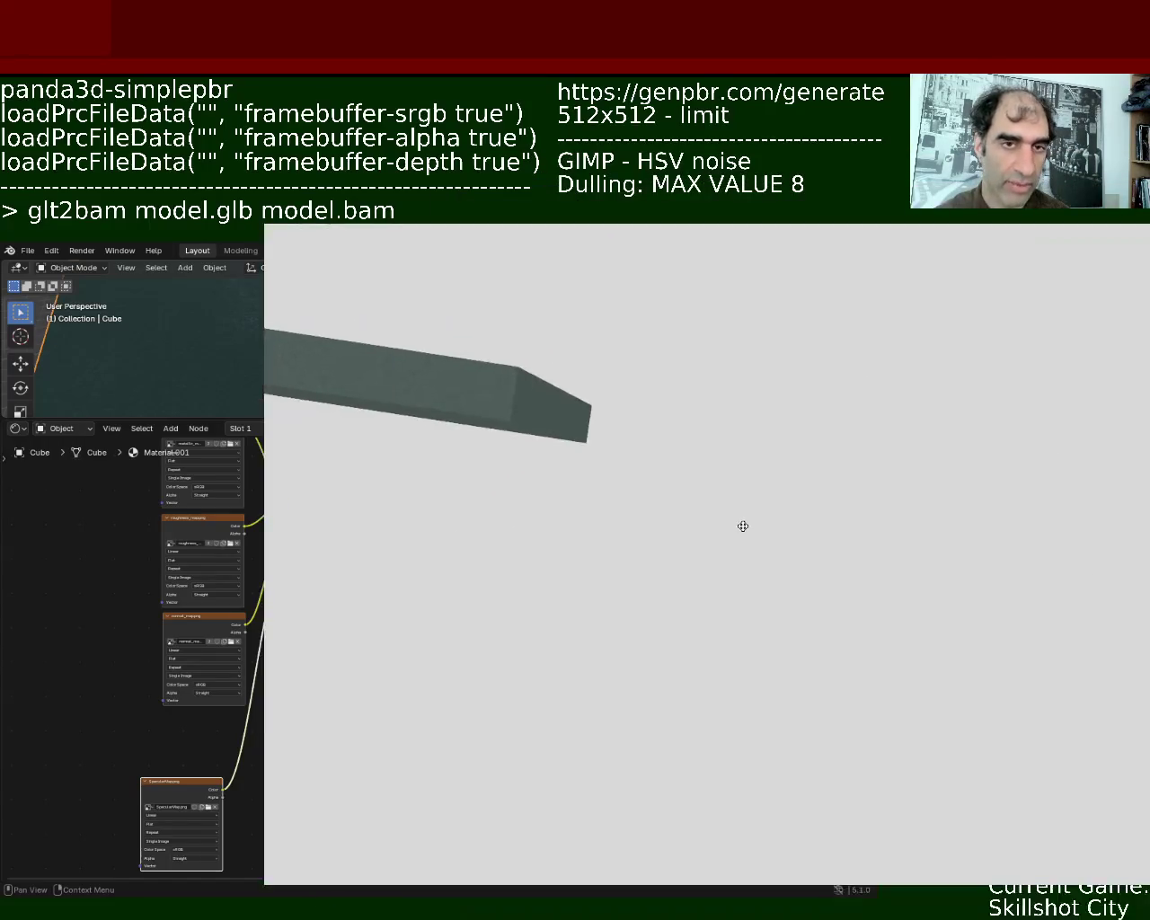
mouse_move(578, 443)
middle_down()
mouse_move(716, 523)
mouse_move(610, 593)
mouse_move(572, 508)
mouse_move(687, 357)
mouse_move(764, 485)
mouse_move(916, 609)
mouse_move(857, 585)
mouse_move(834, 627)
mouse_move(865, 439)
mouse_move(679, 470)
mouse_move(769, 410)
mouse_move(748, 479)
middle_up()
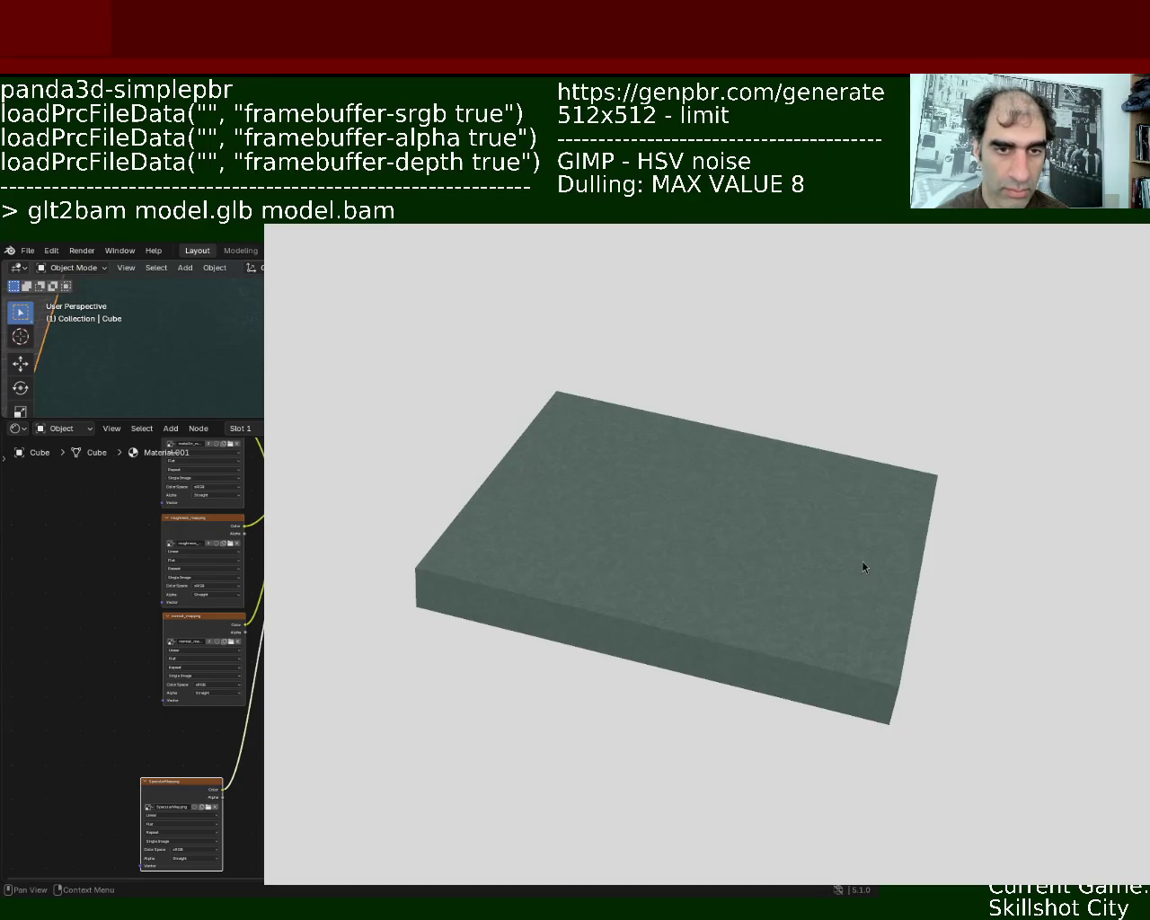
mouse_move(706, 626)
right_down()
mouse_move(781, 482)
mouse_move(782, 536)
mouse_move(739, 531)
mouse_move(757, 493)
mouse_move(860, 397)
right_up()
mouse_move(860, 398)
middle_down()
mouse_move(859, 388)
mouse_move(833, 428)
mouse_move(677, 534)
mouse_move(808, 475)
mouse_move(869, 470)
mouse_move(916, 583)
mouse_move(901, 644)
mouse_move(913, 575)
mouse_move(867, 641)
mouse_move(885, 516)
mouse_move(834, 585)
mouse_move(810, 427)
mouse_move(759, 343)
mouse_move(736, 383)
middle_up()
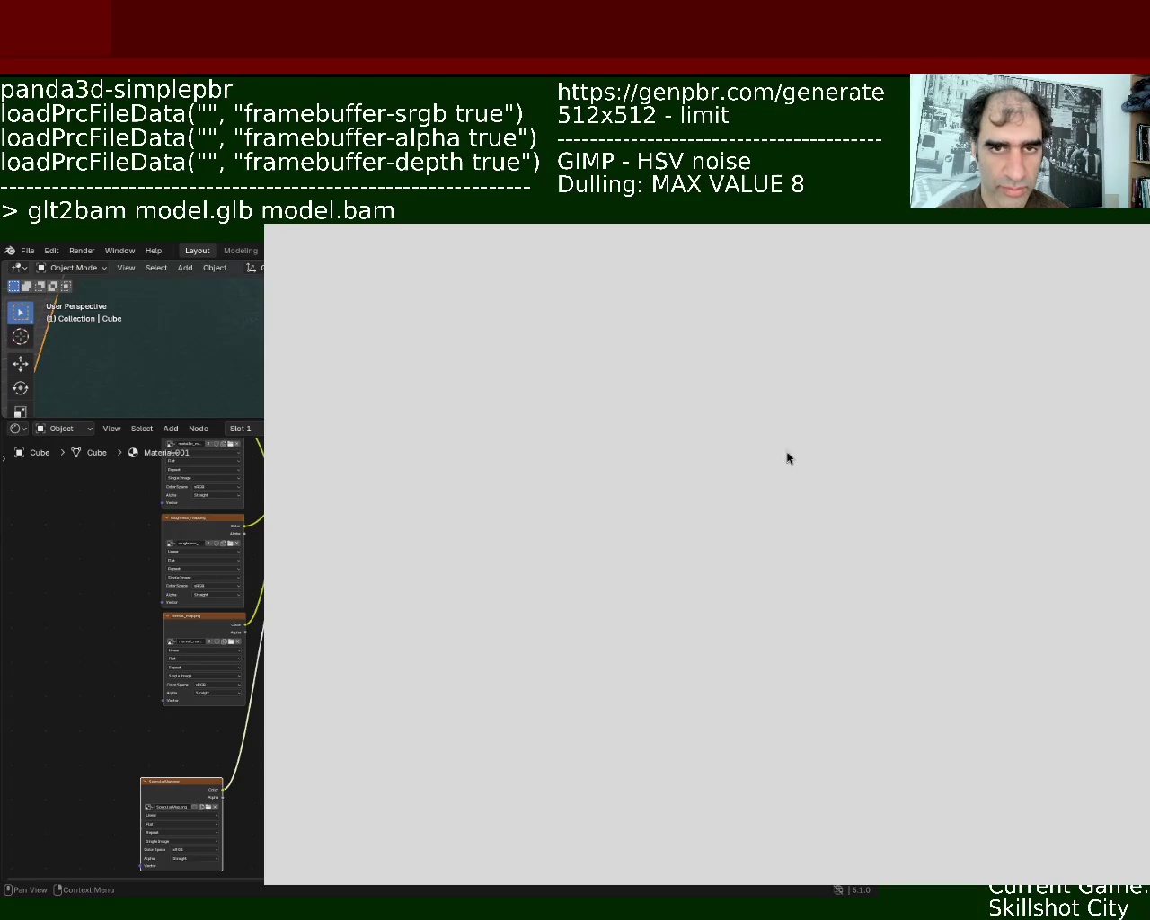
key(Escape)
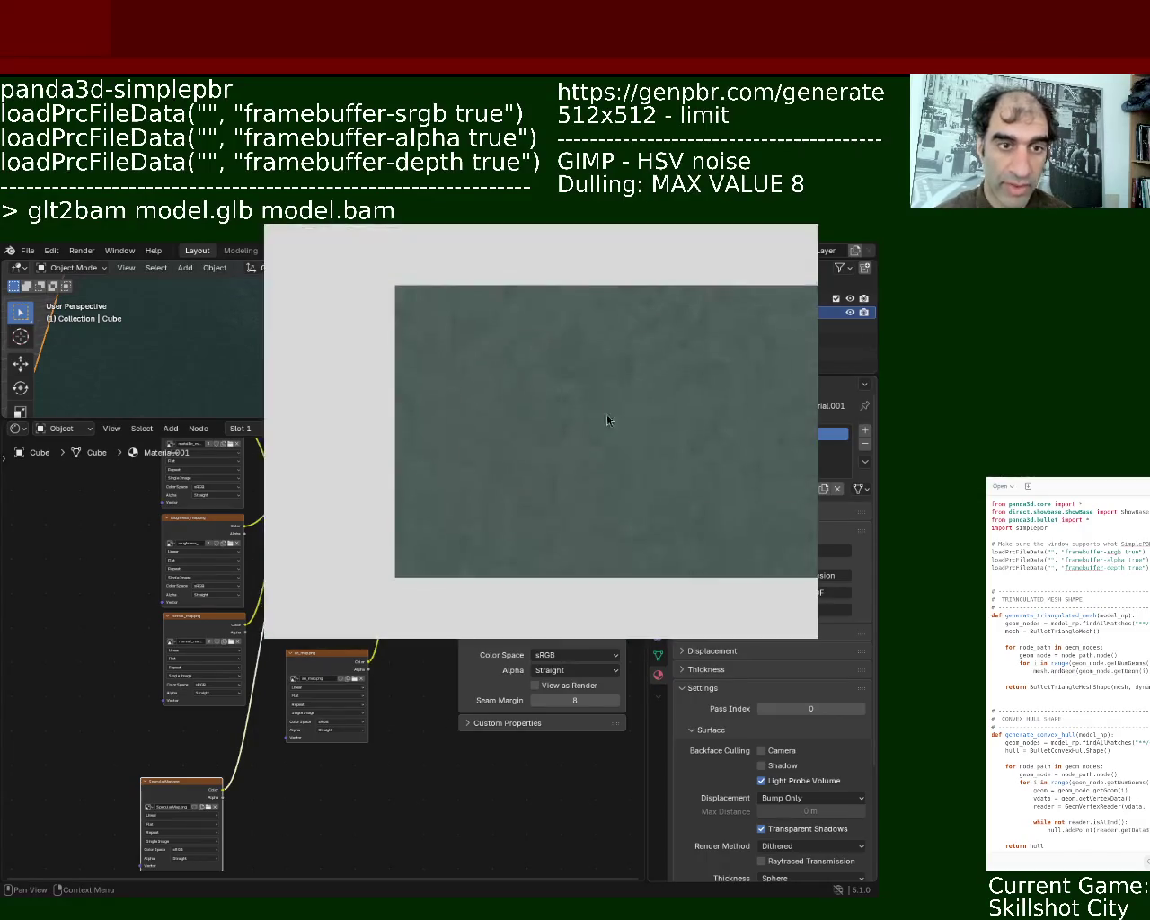
mouse_move(698, 470)
middle_down()
mouse_move(647, 411)
mouse_move(633, 365)
middle_up()
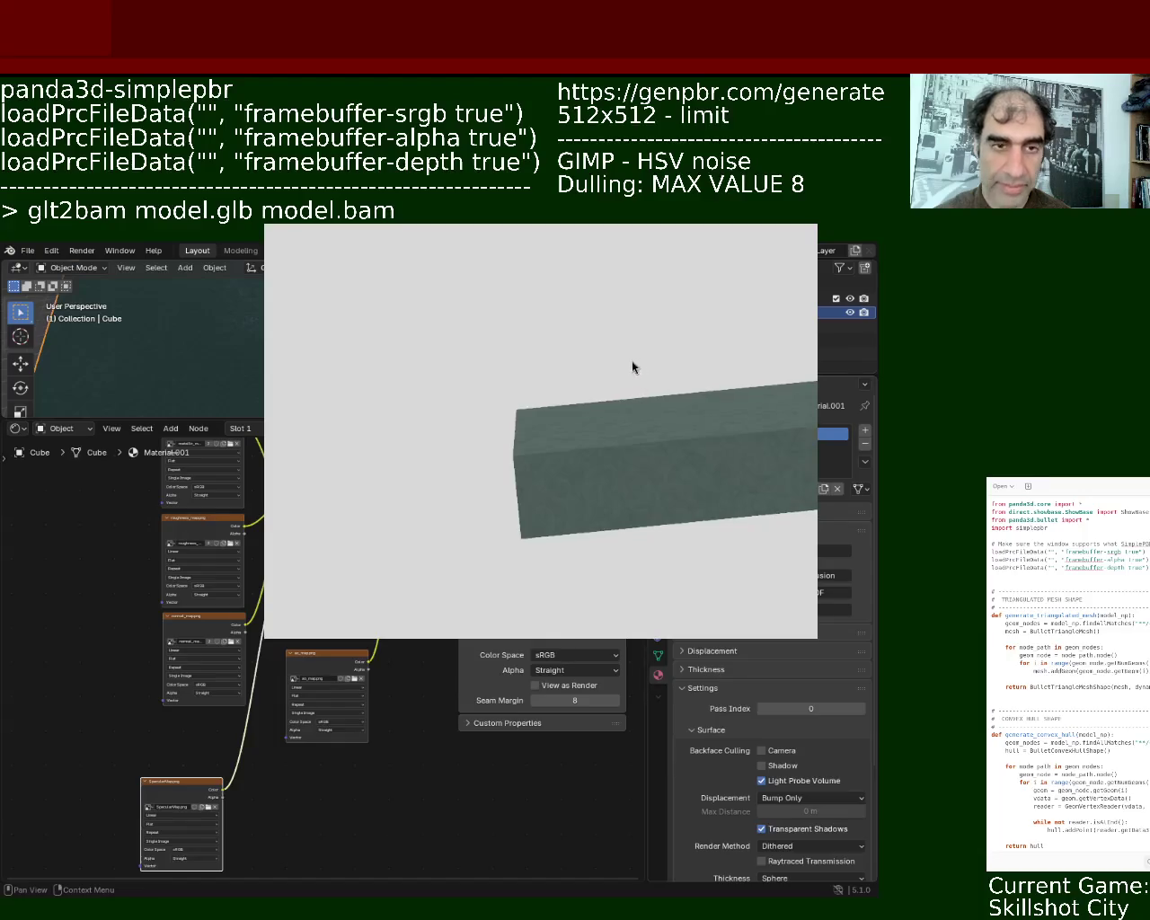
alt+drag(495, 347, 626, 461)
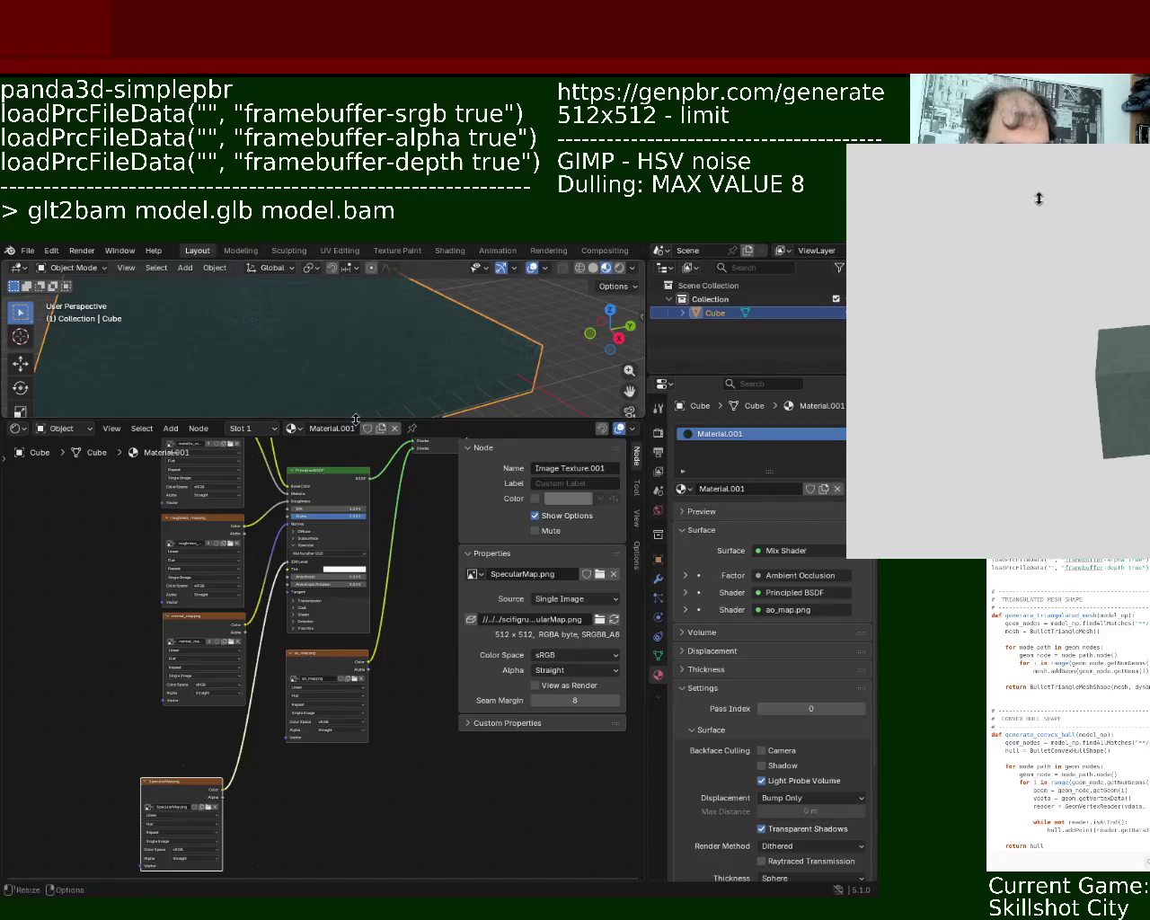
Give the 3D view more height and switch the bottom editor to the UV Editor
drag(356, 419, 356, 517)
mouse_move(216, 393)
middle_down()
mouse_move(332, 478)
mouse_move(405, 380)
mouse_move(440, 391)
middle_up()
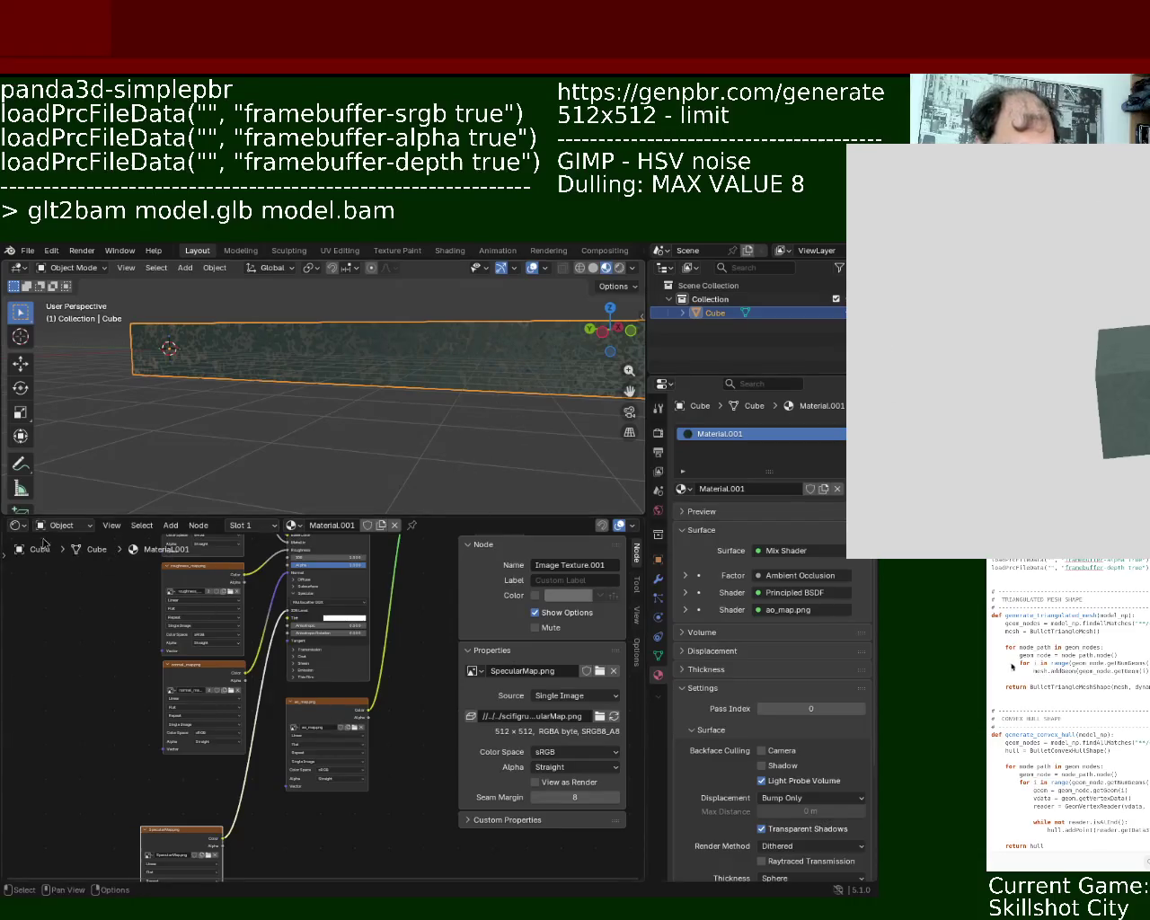
click(17, 526)
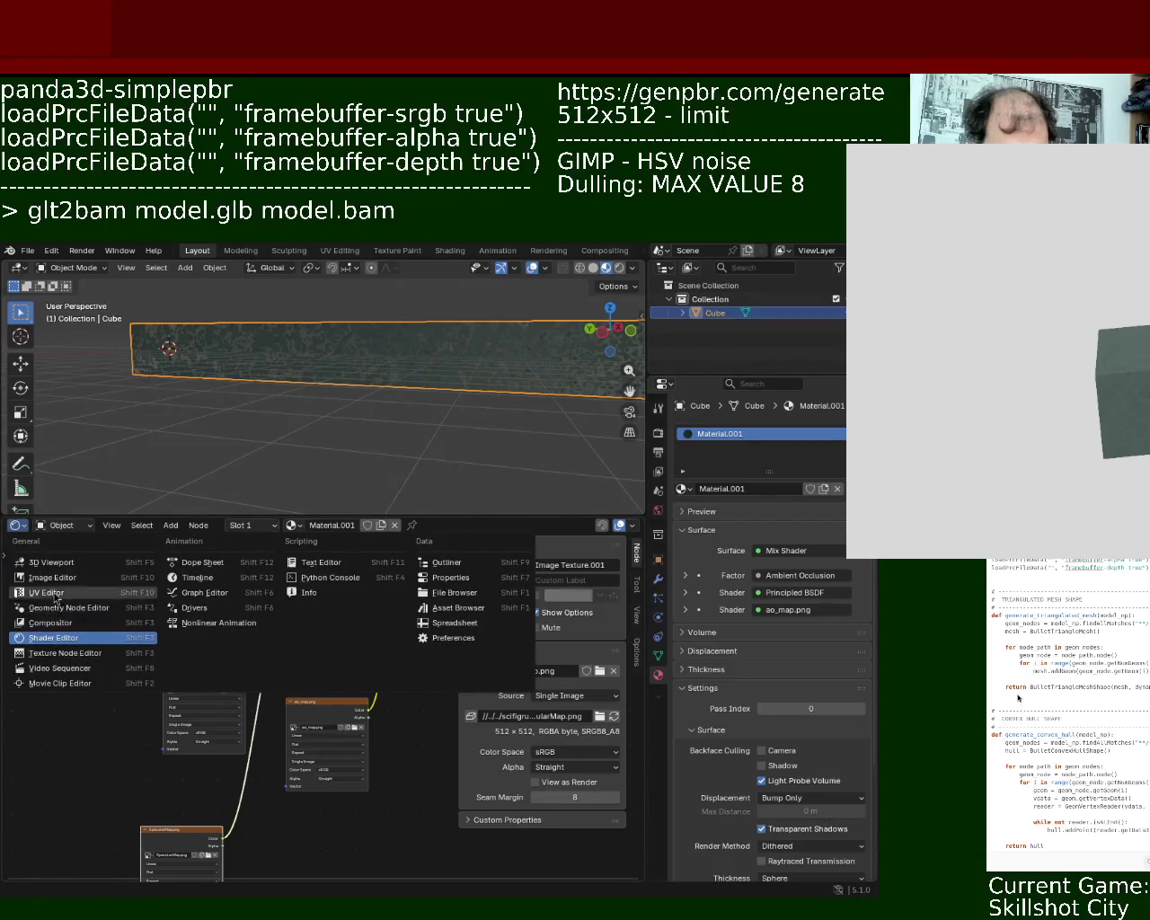
click(55, 595)
In Edit Mode, scale the slab's UV islands up about 5.9× and then deselect everything
key(Tab)
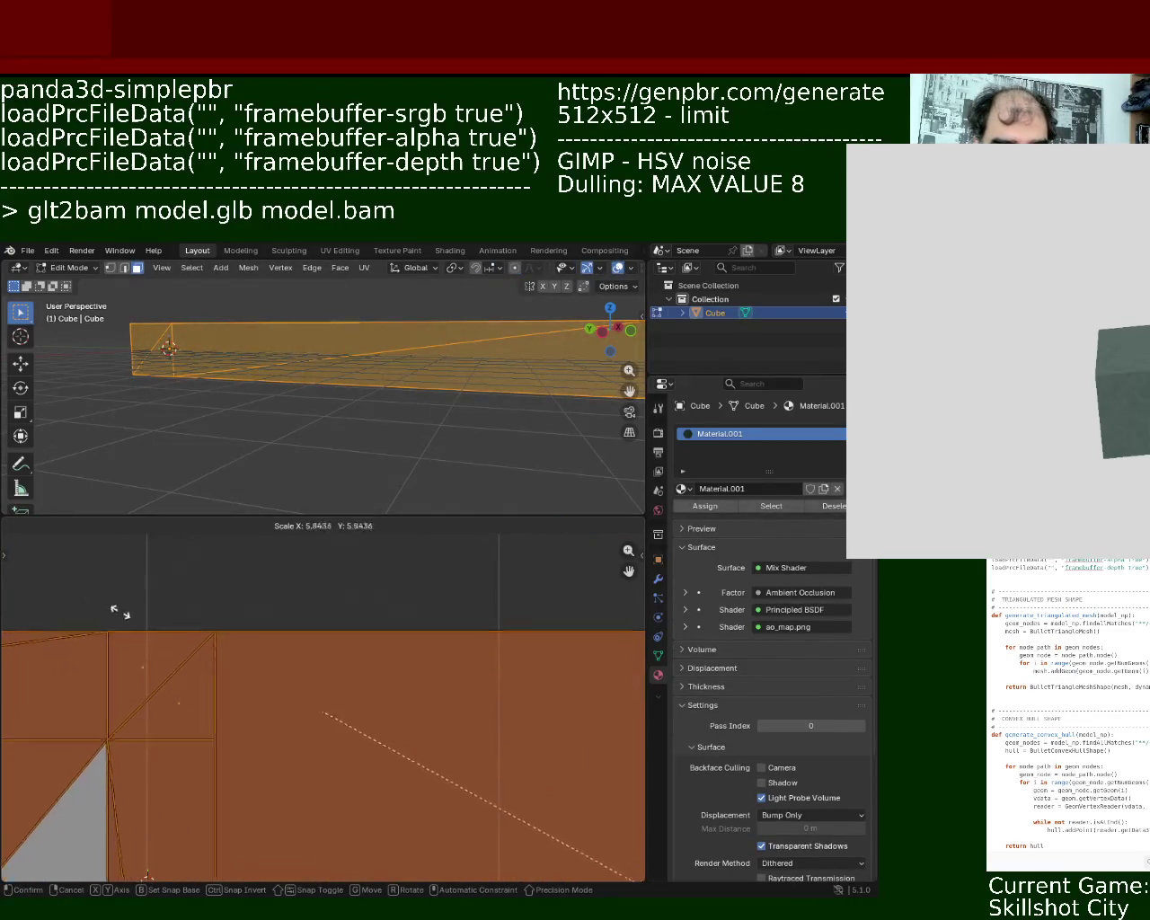
click(200, 663)
middle_drag(325, 388, 388, 466)
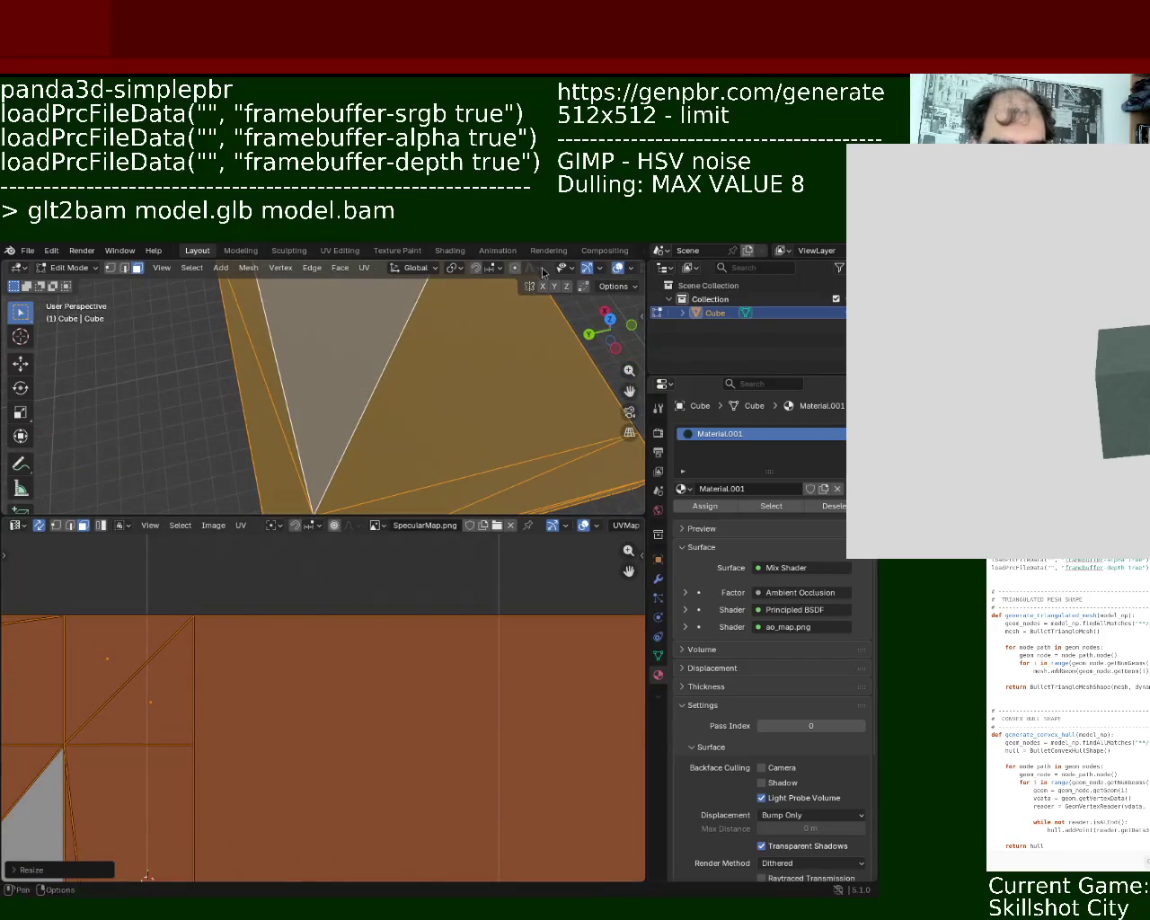
key(alt+a)
mouse_move(449, 398)
middle_down()
mouse_move(436, 343)
mouse_move(465, 364)
mouse_move(470, 431)
mouse_move(393, 342)
middle_up()
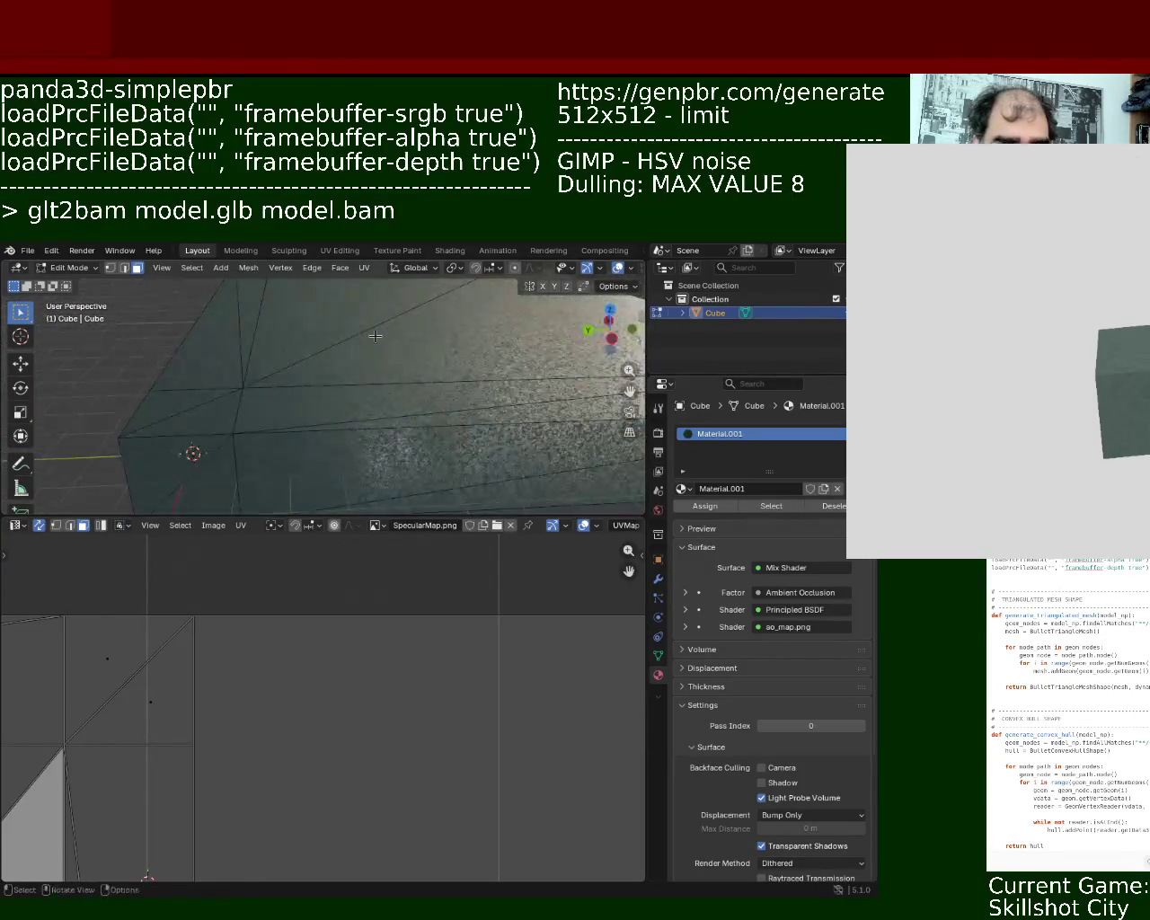
click(27, 251)
mouse_move(51, 459)
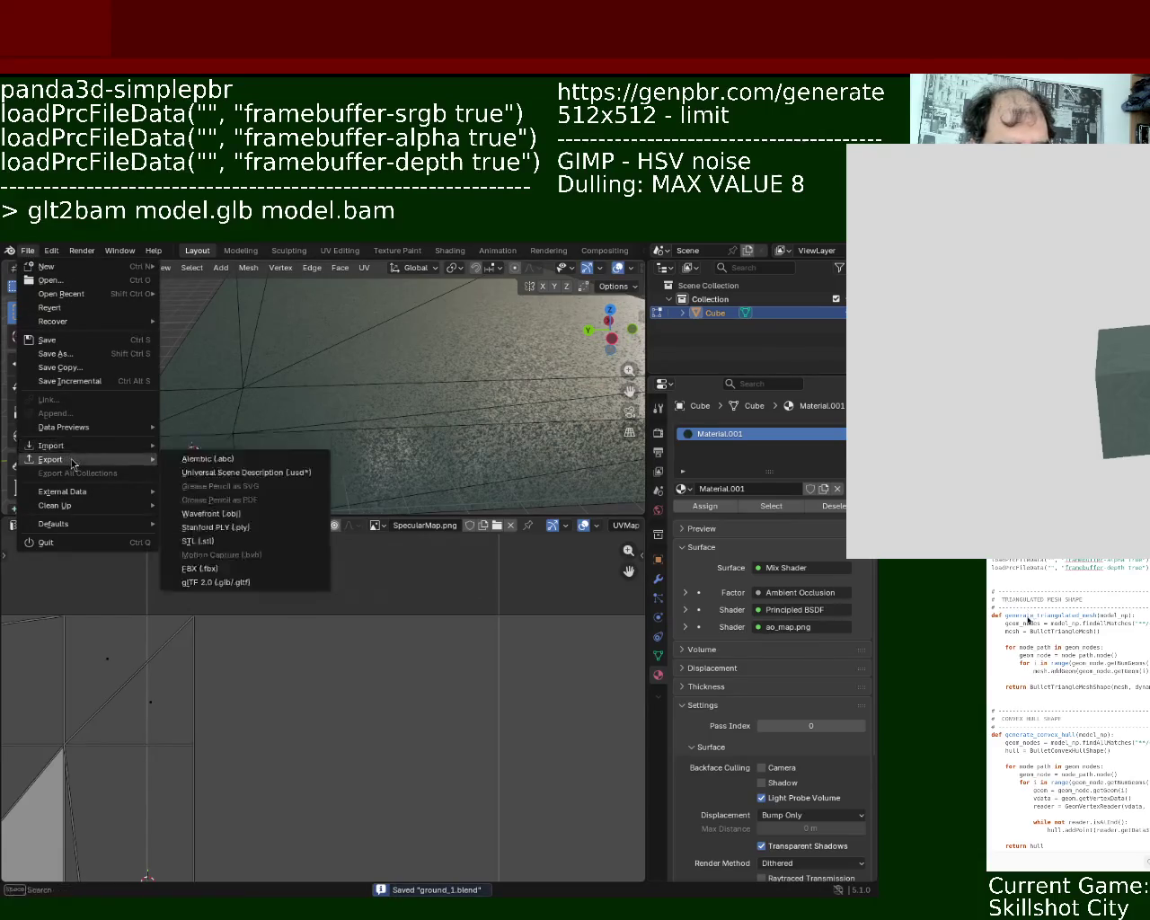
Export the textured slab as glTF 2.0 and return from Edit Mode to Object Mode
click(216, 582)
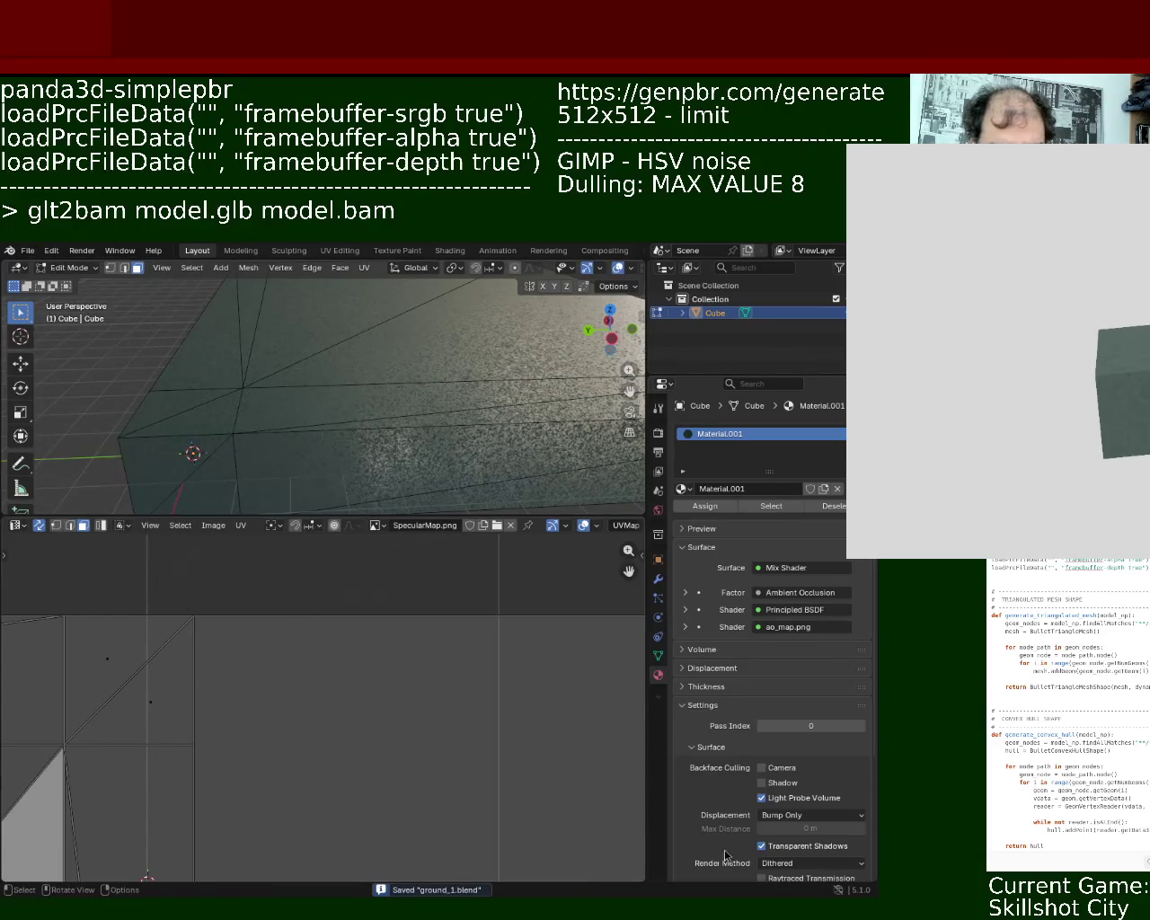
key(Tab)
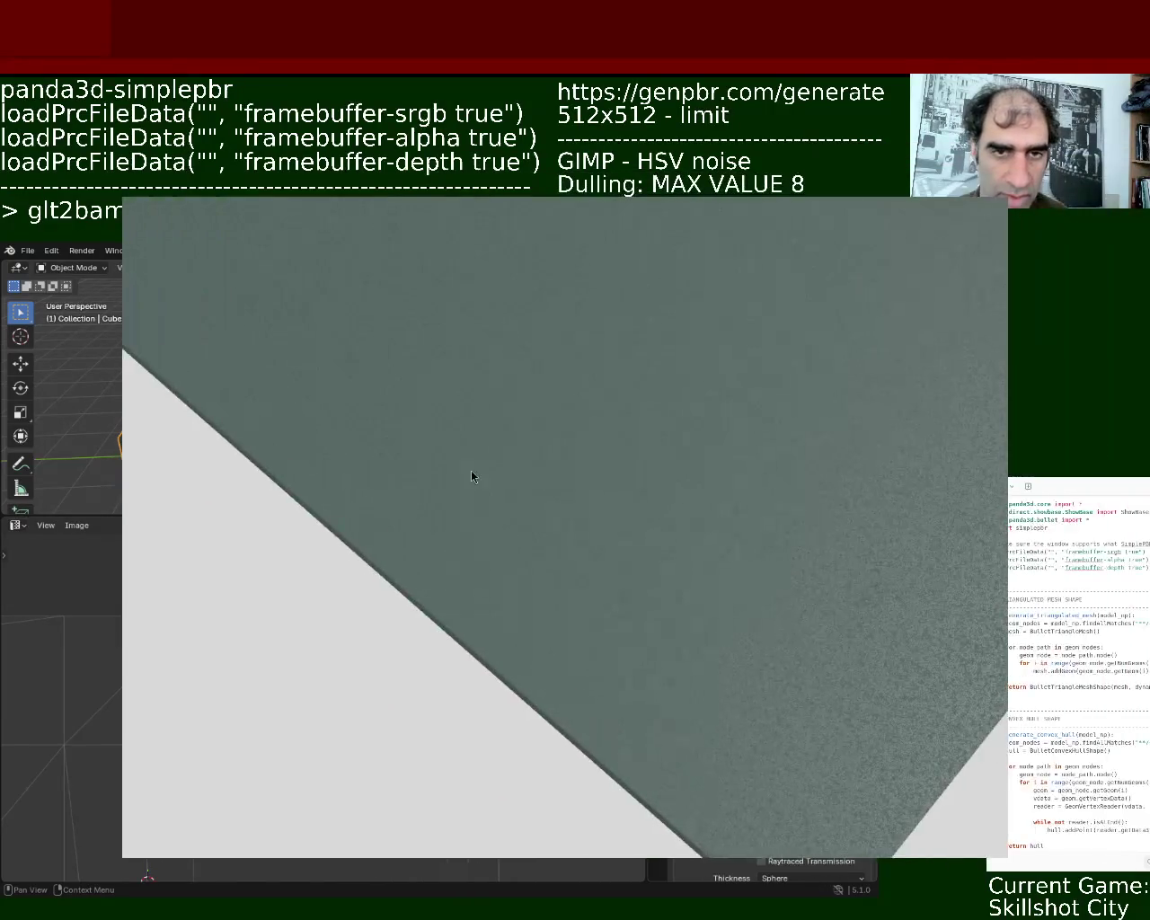
Orbit and zoom close to the slab's grey-green surface, nudging the Panda3D window left
mouse_move(576, 550)
middle_down()
mouse_move(665, 367)
mouse_move(713, 344)
mouse_move(719, 428)
mouse_move(570, 282)
mouse_move(576, 437)
mouse_move(598, 393)
mouse_move(495, 715)
mouse_move(569, 731)
mouse_move(539, 701)
mouse_move(554, 708)
mouse_move(570, 613)
mouse_move(436, 688)
mouse_move(500, 583)
mouse_move(608, 500)
mouse_move(626, 575)
mouse_move(567, 389)
mouse_move(598, 480)
mouse_move(413, 334)
mouse_move(511, 398)
mouse_move(518, 505)
mouse_move(547, 359)
mouse_move(494, 451)
mouse_move(503, 418)
middle_up()
mouse_move(503, 418)
right_down()
mouse_move(637, 501)
mouse_move(633, 627)
mouse_move(636, 604)
right_up()
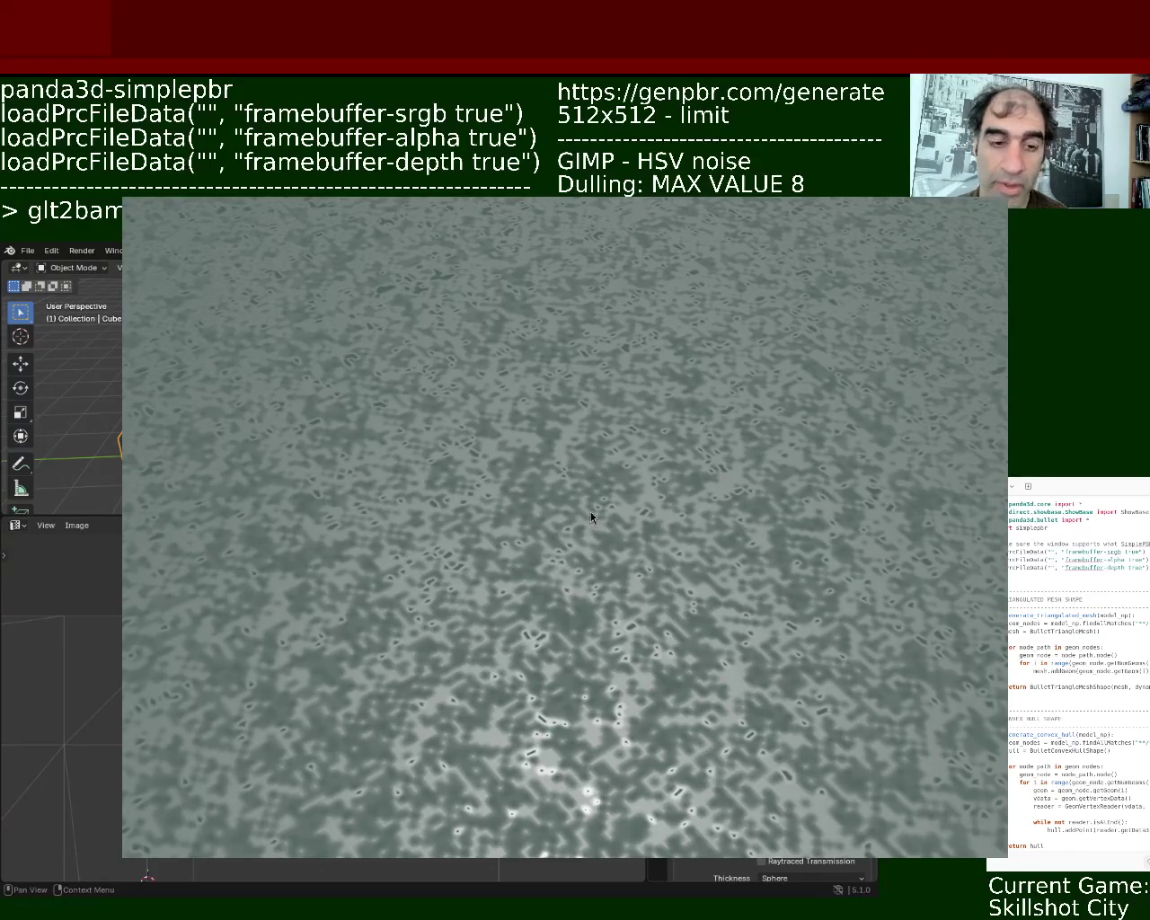
alt+drag(626, 407, 537, 453)
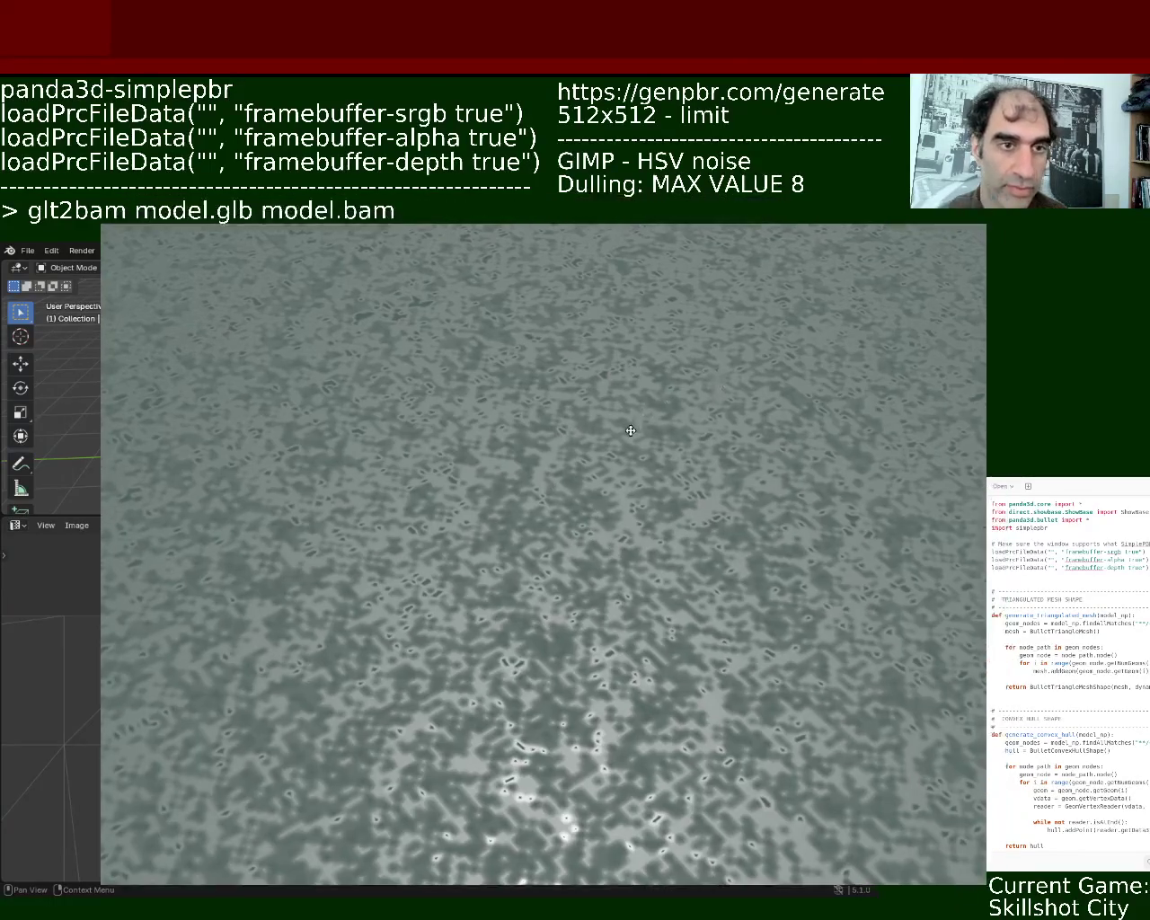
mouse_move(536, 570)
right_down()
mouse_move(562, 472)
mouse_move(542, 537)
mouse_move(541, 493)
mouse_move(547, 478)
mouse_move(530, 603)
mouse_move(537, 568)
mouse_move(542, 580)
mouse_move(526, 618)
mouse_move(469, 536)
mouse_move(400, 554)
mouse_move(584, 547)
mouse_move(652, 568)
mouse_move(581, 563)
right_up()
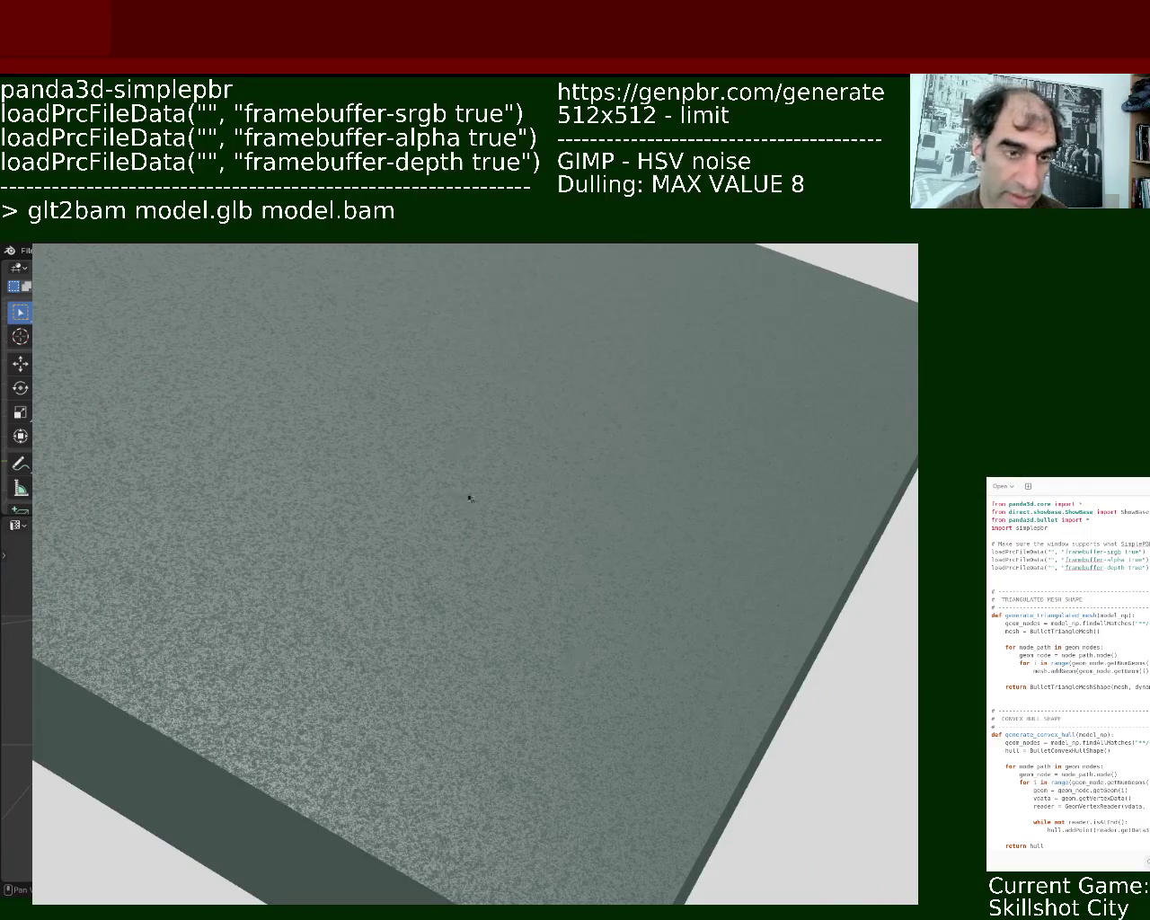
Orbit and zoom around the slab to inspect its edge, corner and surface
mouse_move(532, 573)
right_down()
mouse_move(533, 531)
mouse_move(503, 500)
mouse_move(454, 534)
mouse_move(439, 574)
mouse_move(587, 536)
mouse_move(605, 547)
mouse_move(449, 595)
mouse_move(418, 563)
mouse_move(490, 526)
mouse_move(527, 529)
mouse_move(477, 593)
mouse_move(529, 549)
mouse_move(590, 542)
mouse_move(545, 493)
mouse_move(515, 529)
mouse_move(521, 576)
mouse_move(498, 519)
mouse_move(426, 517)
mouse_move(475, 502)
mouse_move(542, 598)
mouse_move(512, 600)
right_up()
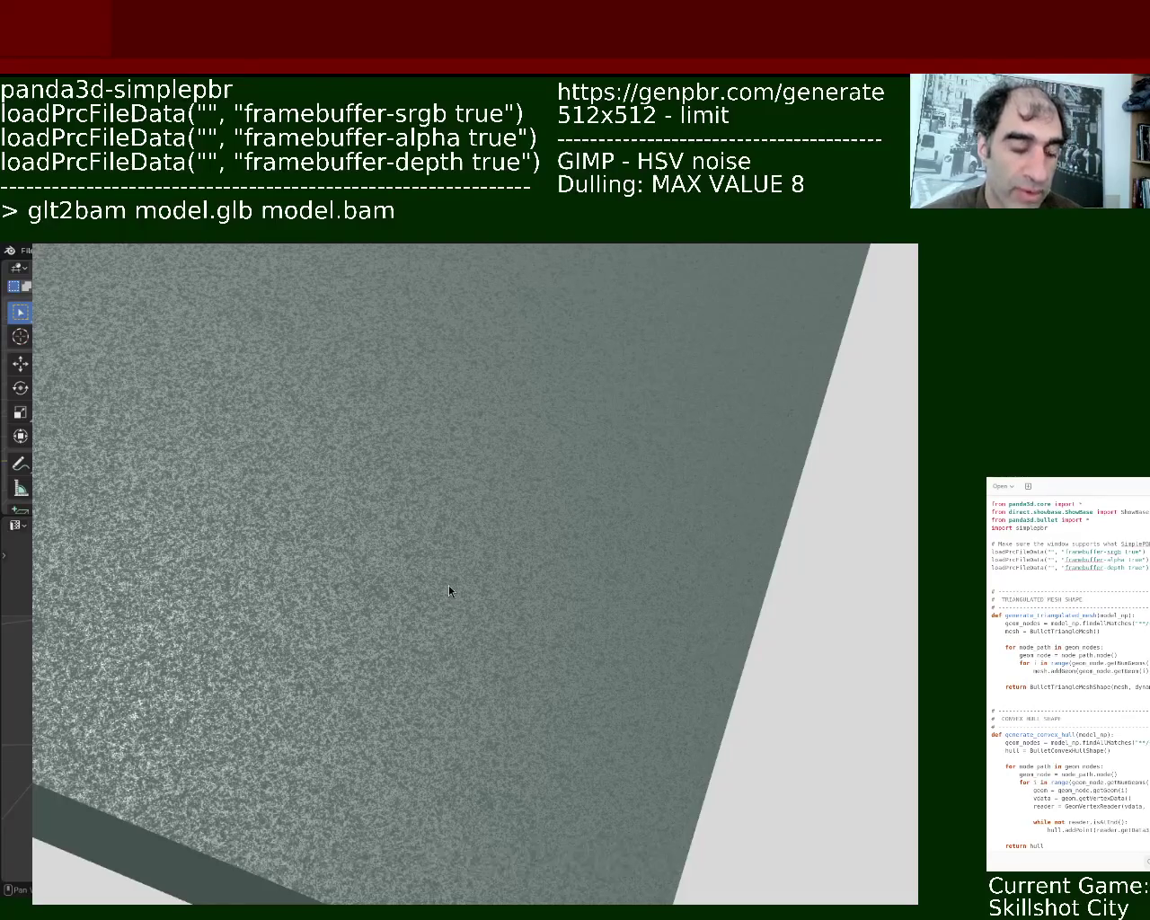
mouse_move(459, 620)
middle_down()
mouse_move(506, 605)
mouse_move(423, 662)
mouse_move(423, 673)
mouse_move(471, 671)
mouse_move(416, 672)
mouse_move(577, 668)
mouse_move(450, 655)
mouse_move(505, 646)
mouse_move(495, 649)
middle_up()
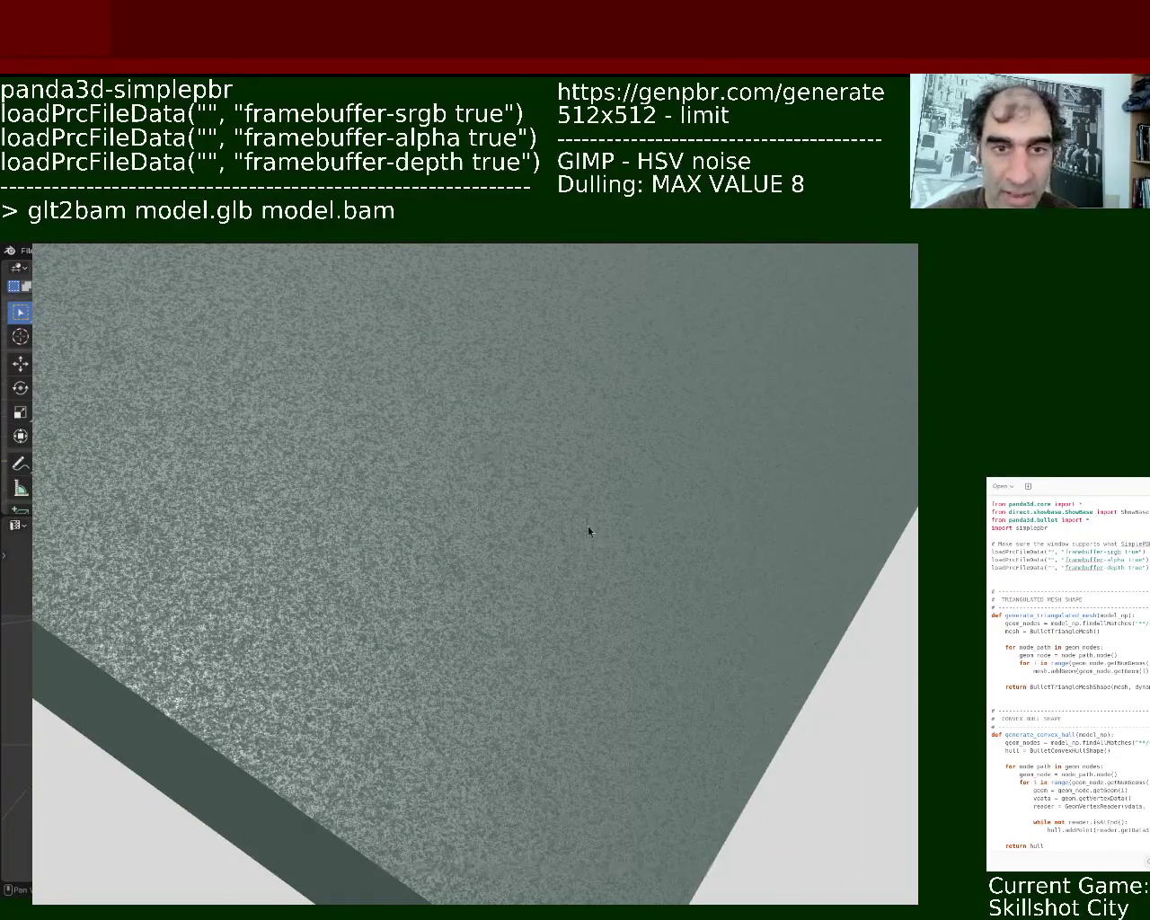
mouse_move(624, 562)
middle_down()
mouse_move(498, 539)
mouse_move(608, 534)
mouse_move(625, 618)
mouse_move(565, 621)
mouse_move(590, 539)
mouse_move(608, 585)
mouse_move(575, 613)
mouse_move(539, 521)
mouse_move(626, 572)
mouse_move(367, 751)
mouse_move(385, 590)
mouse_move(472, 744)
mouse_move(290, 800)
mouse_move(487, 788)
mouse_move(515, 748)
mouse_move(494, 674)
mouse_move(403, 706)
mouse_move(495, 706)
mouse_move(489, 719)
mouse_move(518, 673)
mouse_move(542, 736)
mouse_move(531, 673)
mouse_move(515, 668)
mouse_move(494, 710)
mouse_move(495, 762)
mouse_move(533, 716)
mouse_move(508, 688)
middle_up()
scroll(515, 709, up, 3)
scroll(518, 685, down, 2)
scroll(518, 674, down, 2)
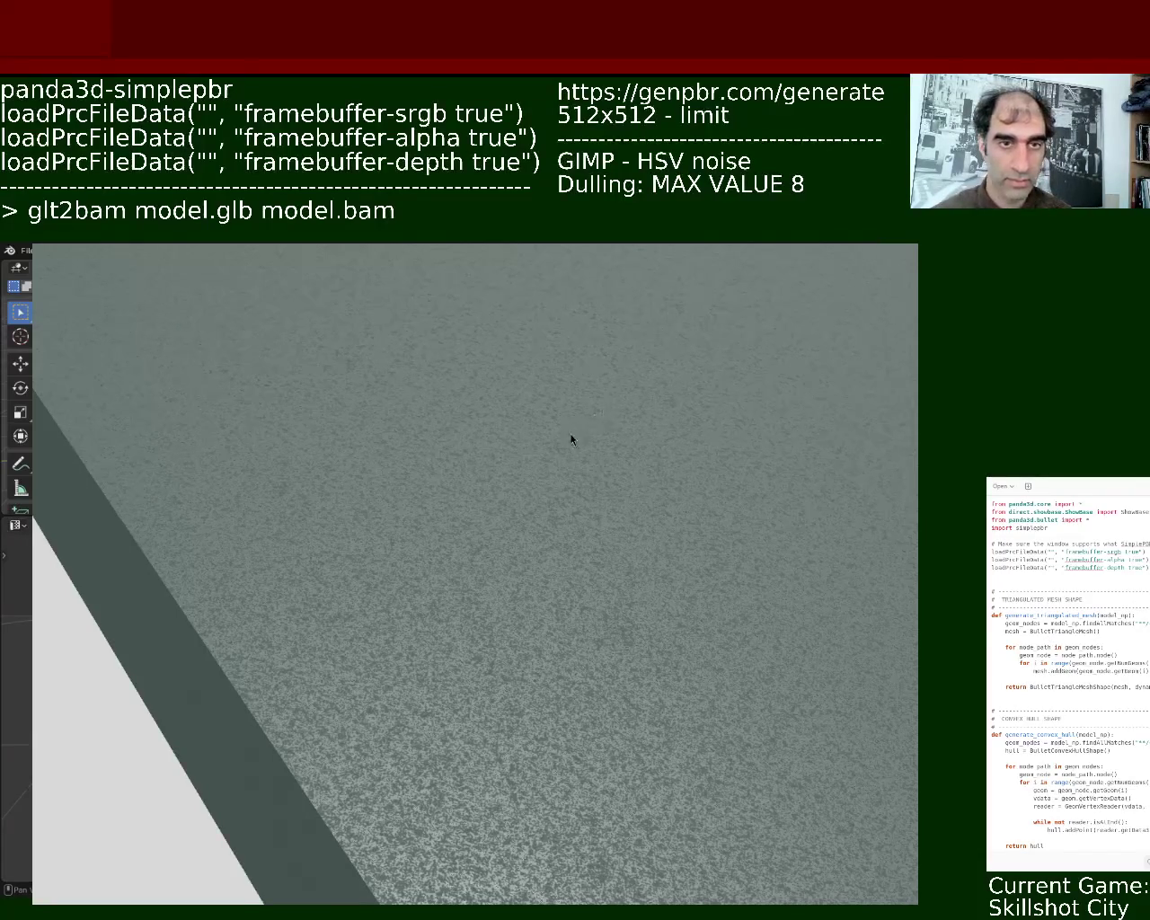
Maximize the Panda3D window and zoom out to see the whole slab from below
key(ctrl+space)
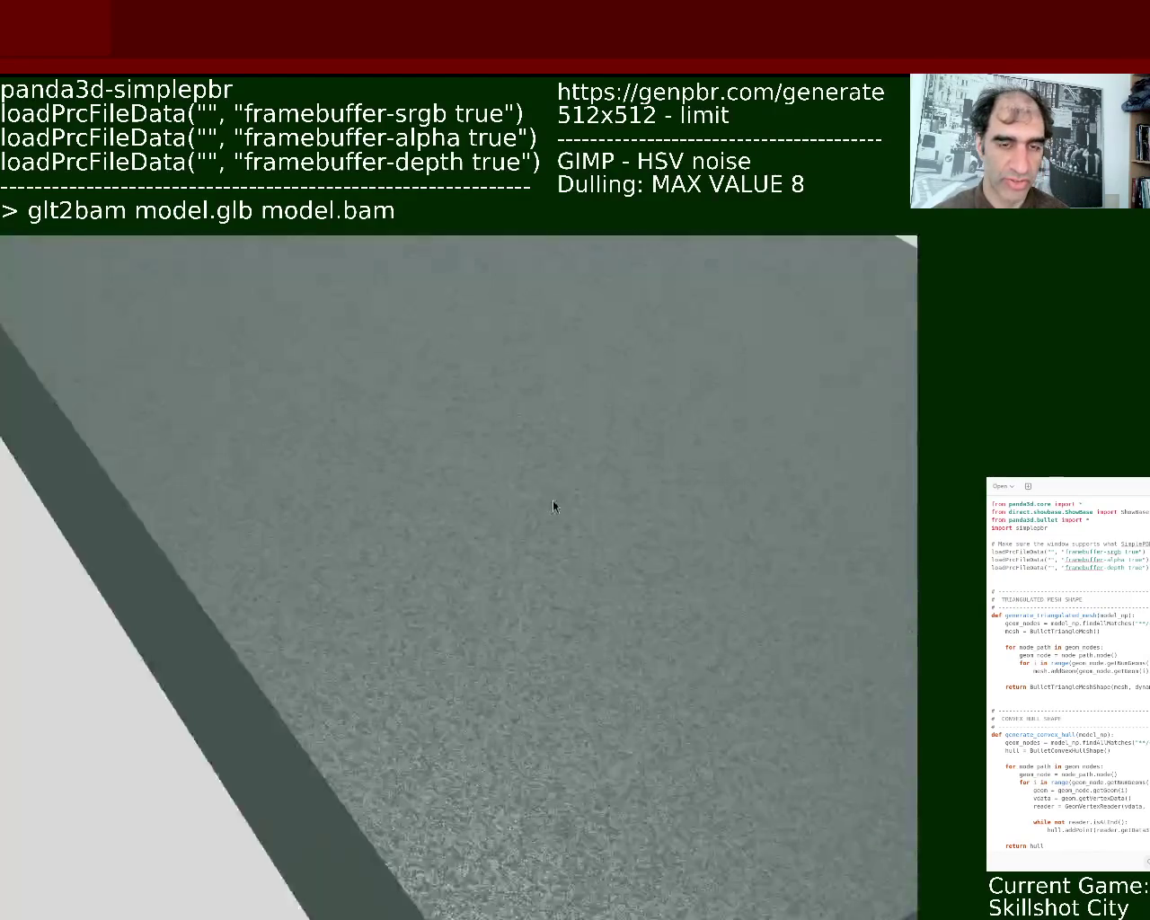
scroll(557, 476, down, 5)
mouse_move(551, 392)
middle_down()
mouse_move(626, 614)
mouse_move(595, 716)
middle_up()
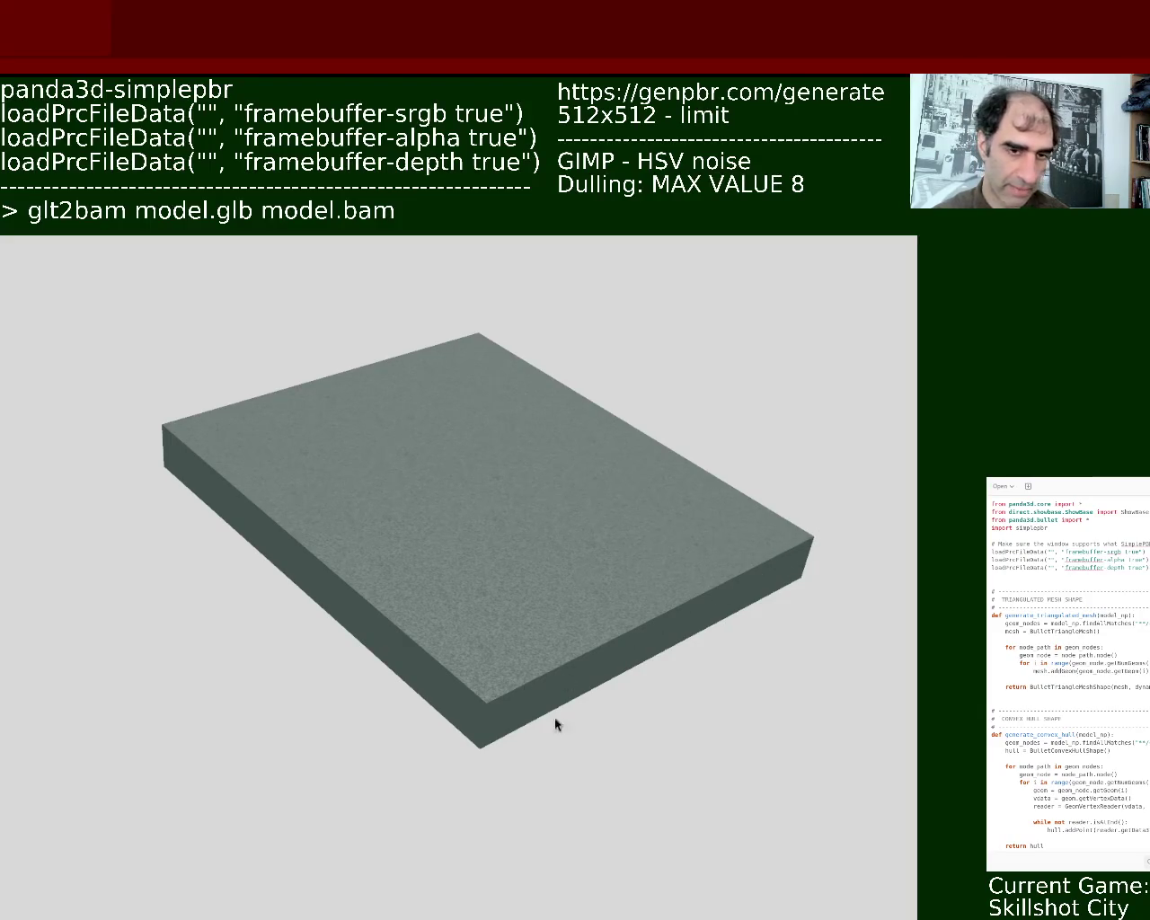
Pan, rotate and zoom between close-ups of the speckled top and full views of the slab's sides
mouse_move(649, 696)
mouse_down()
mouse_move(475, 487)
mouse_move(488, 480)
mouse_move(488, 405)
mouse_move(505, 441)
mouse_move(457, 392)
mouse_move(667, 629)
mouse_move(647, 569)
mouse_move(641, 713)
mouse_move(631, 679)
mouse_move(601, 688)
mouse_move(493, 537)
mouse_move(430, 492)
mouse_move(320, 504)
mouse_move(288, 640)
mouse_move(422, 764)
mouse_move(587, 698)
mouse_move(531, 885)
mouse_move(410, 880)
mouse_move(619, 649)
mouse_move(718, 566)
mouse_move(745, 487)
mouse_move(620, 790)
mouse_move(660, 613)
mouse_move(801, 662)
mouse_move(799, 606)
mouse_move(695, 579)
mouse_move(708, 737)
mouse_move(660, 731)
mouse_move(642, 716)
mouse_move(653, 716)
mouse_up()
mouse_move(571, 596)
mouse_down()
mouse_move(583, 531)
mouse_move(646, 608)
mouse_move(472, 550)
mouse_up()
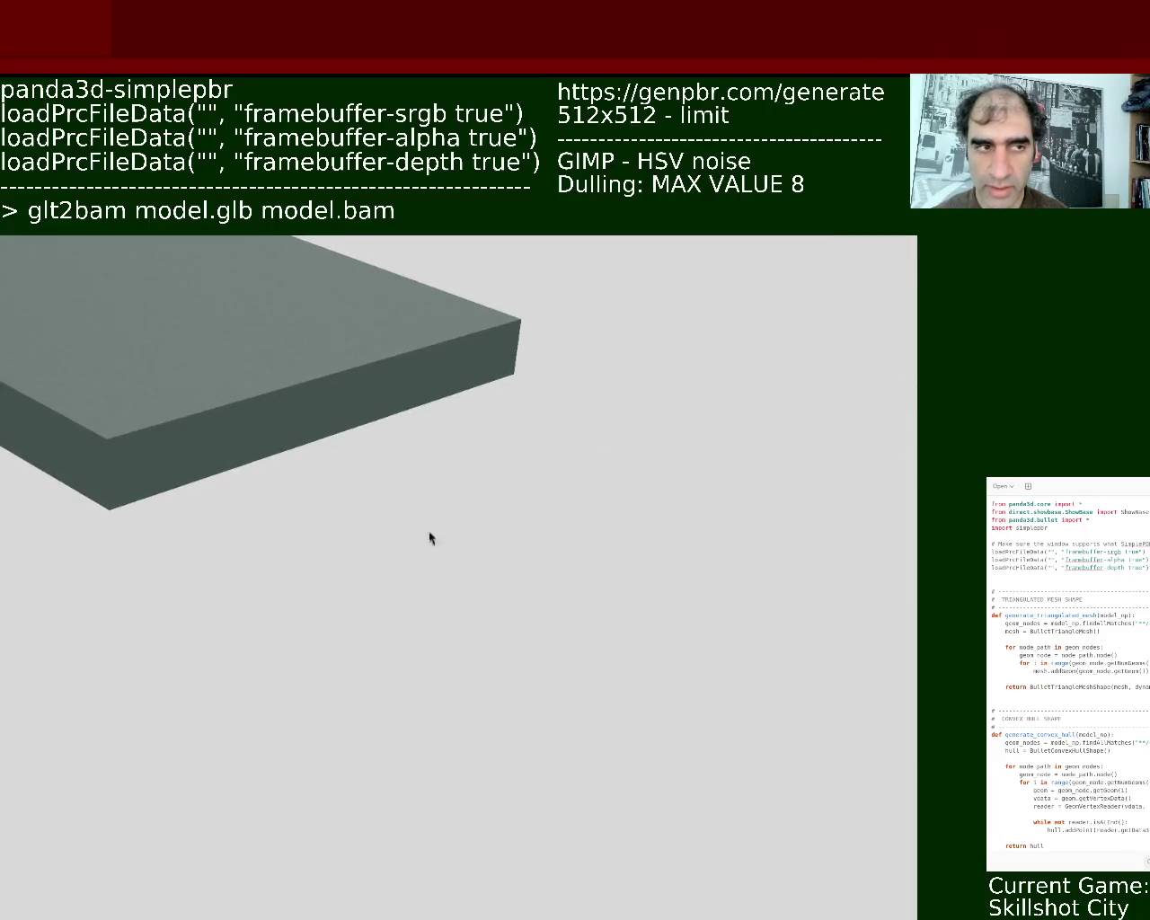
mouse_move(335, 434)
mouse_down()
mouse_move(316, 403)
mouse_move(325, 410)
mouse_up()
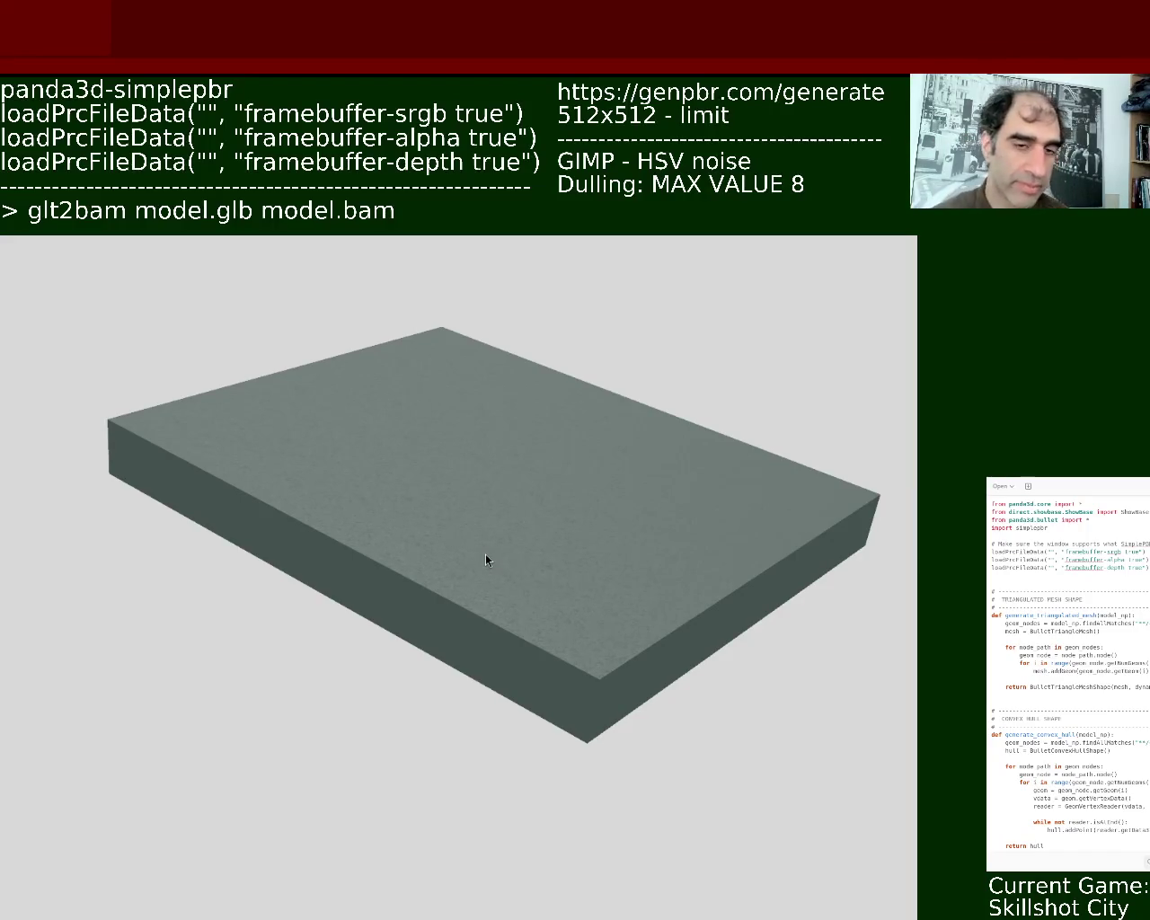
mouse_move(543, 698)
middle_down()
mouse_move(616, 591)
mouse_move(667, 618)
mouse_move(631, 726)
mouse_move(567, 684)
mouse_move(608, 815)
middle_up()
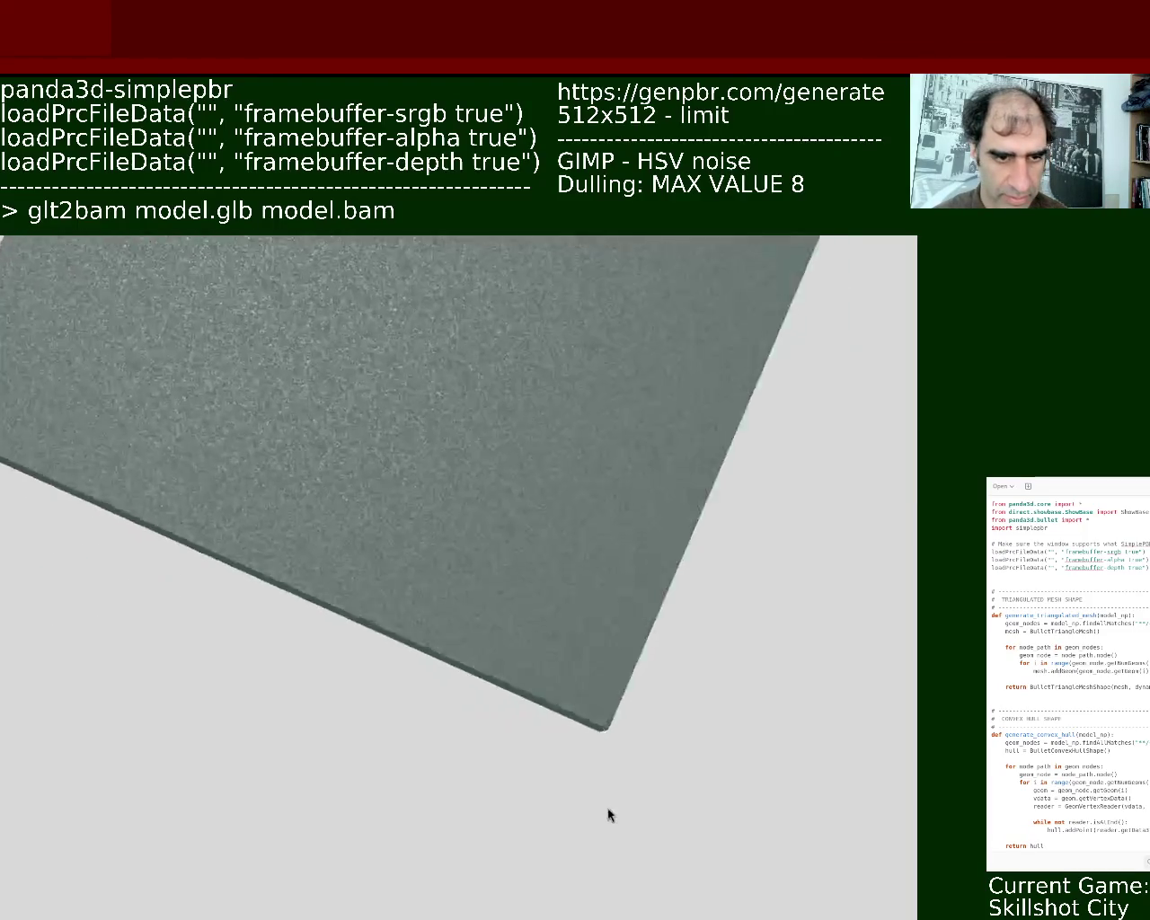
mouse_move(609, 710)
middle_down()
mouse_move(573, 575)
mouse_move(567, 608)
mouse_move(587, 634)
mouse_move(597, 609)
middle_up()
mouse_move(585, 608)
right_down()
mouse_move(590, 685)
mouse_move(587, 611)
mouse_move(681, 774)
right_up()
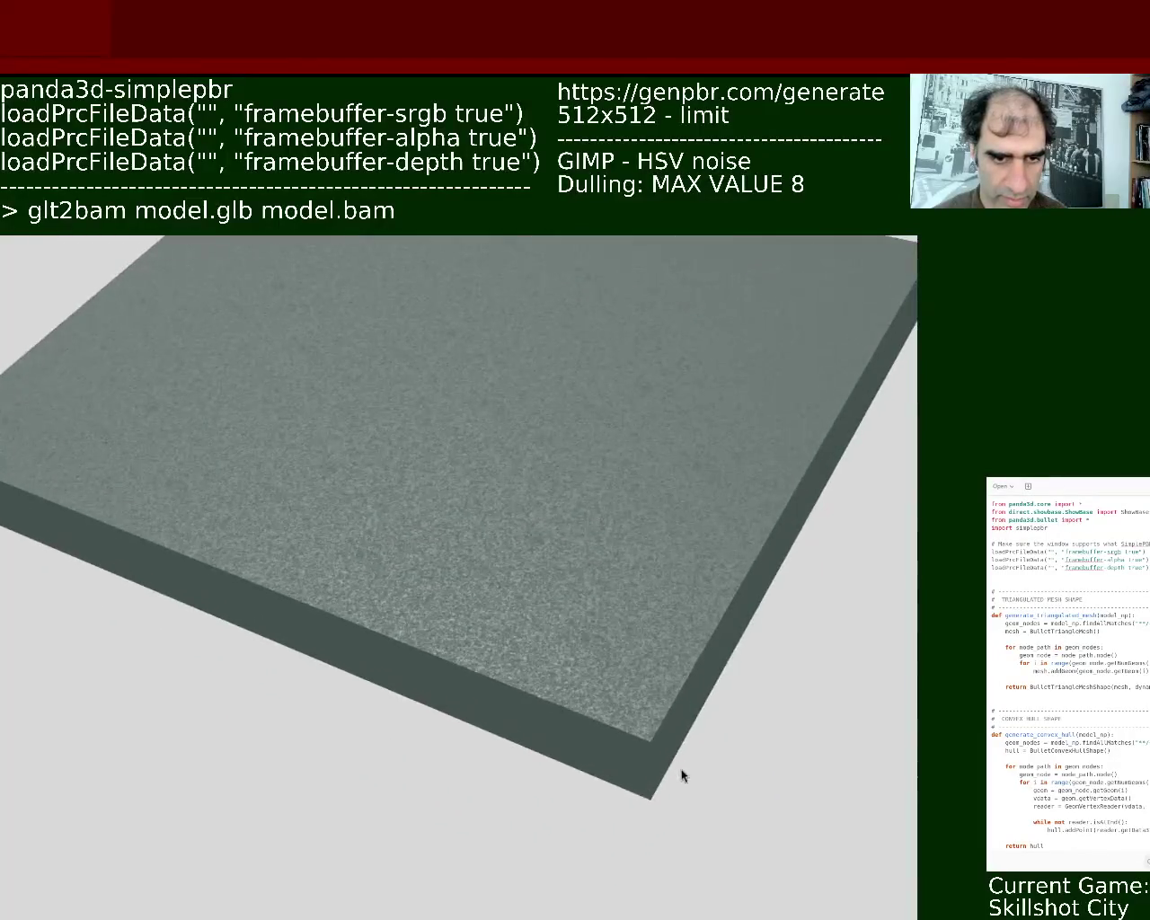
mouse_move(593, 641)
right_down()
mouse_move(590, 569)
mouse_move(590, 626)
right_up()
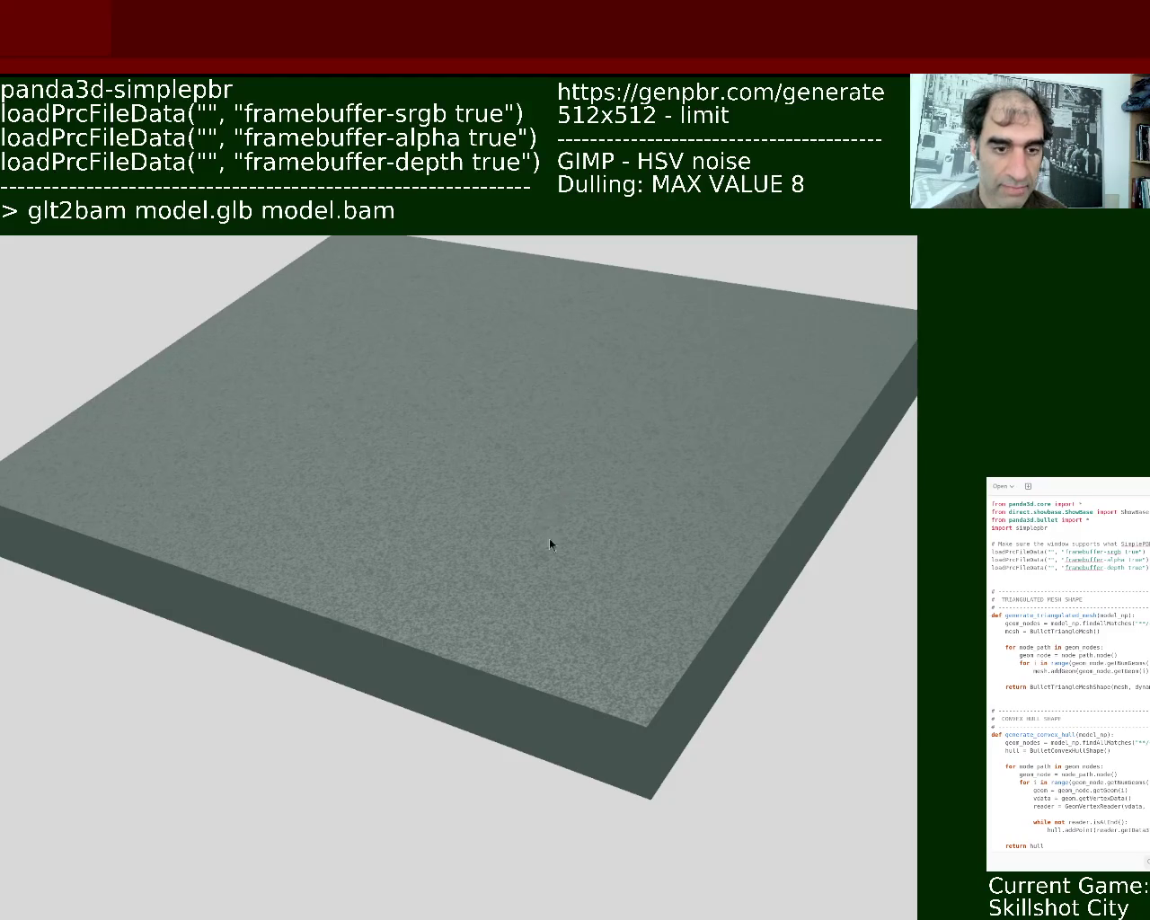
mouse_move(503, 626)
middle_down()
mouse_move(462, 645)
mouse_move(590, 765)
mouse_move(506, 777)
mouse_move(449, 674)
mouse_move(533, 527)
mouse_move(554, 731)
mouse_move(540, 659)
mouse_move(839, 724)
mouse_move(341, 491)
mouse_move(620, 710)
mouse_move(665, 586)
mouse_move(602, 477)
mouse_move(880, 487)
mouse_move(661, 483)
mouse_move(682, 557)
mouse_move(667, 560)
mouse_move(682, 533)
mouse_move(587, 583)
mouse_move(673, 410)
mouse_move(513, 778)
mouse_move(662, 765)
mouse_move(662, 508)
mouse_move(732, 690)
mouse_move(634, 742)
mouse_move(763, 716)
mouse_move(641, 729)
mouse_move(773, 649)
mouse_move(770, 662)
mouse_move(710, 600)
mouse_move(620, 641)
mouse_move(713, 775)
mouse_move(731, 762)
mouse_move(674, 770)
mouse_move(770, 752)
mouse_move(674, 749)
mouse_move(816, 757)
mouse_move(742, 751)
mouse_move(529, 515)
middle_up()
Back in Blender, select the whole slab mesh in Edit Mode and scale its UVs twice
key(alt+Tab)
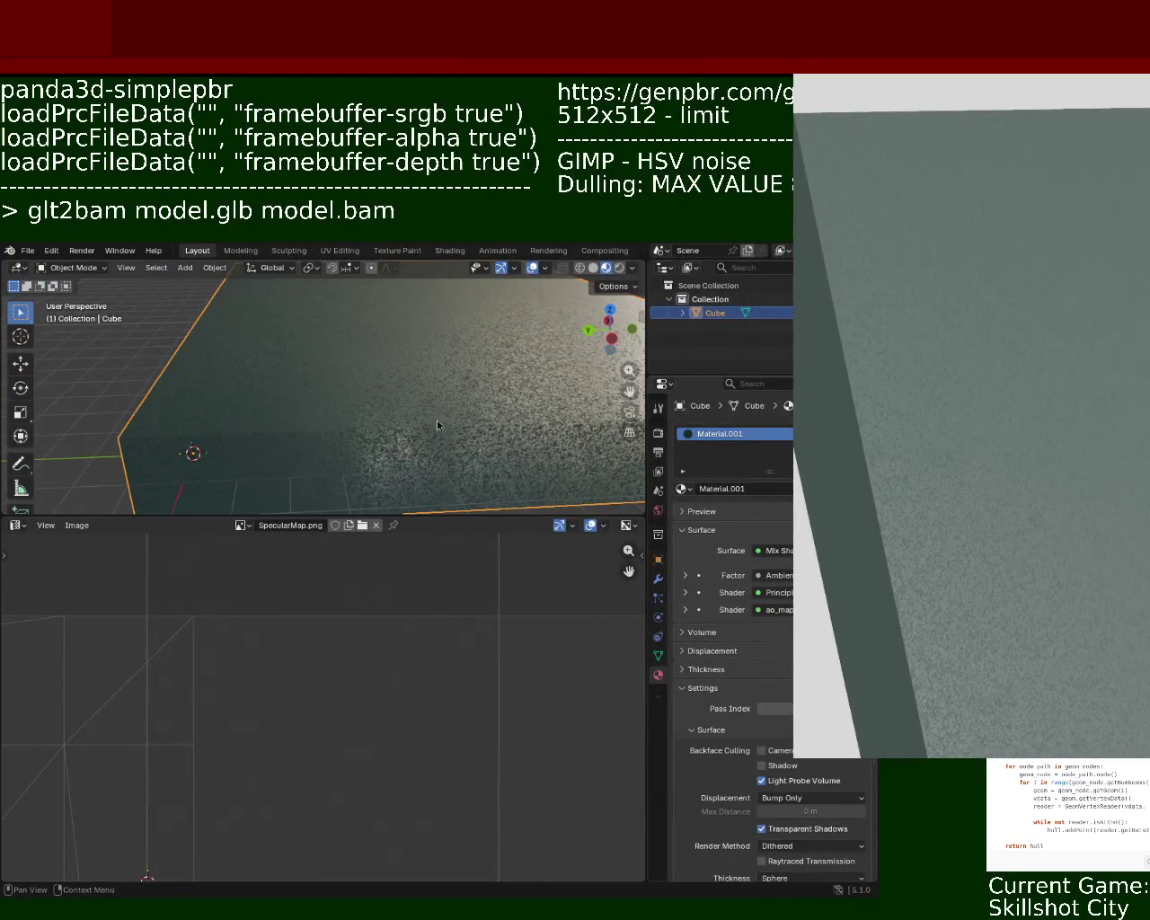
mouse_move(476, 403)
middle_down()
mouse_move(477, 418)
mouse_move(502, 395)
mouse_move(484, 396)
middle_up()
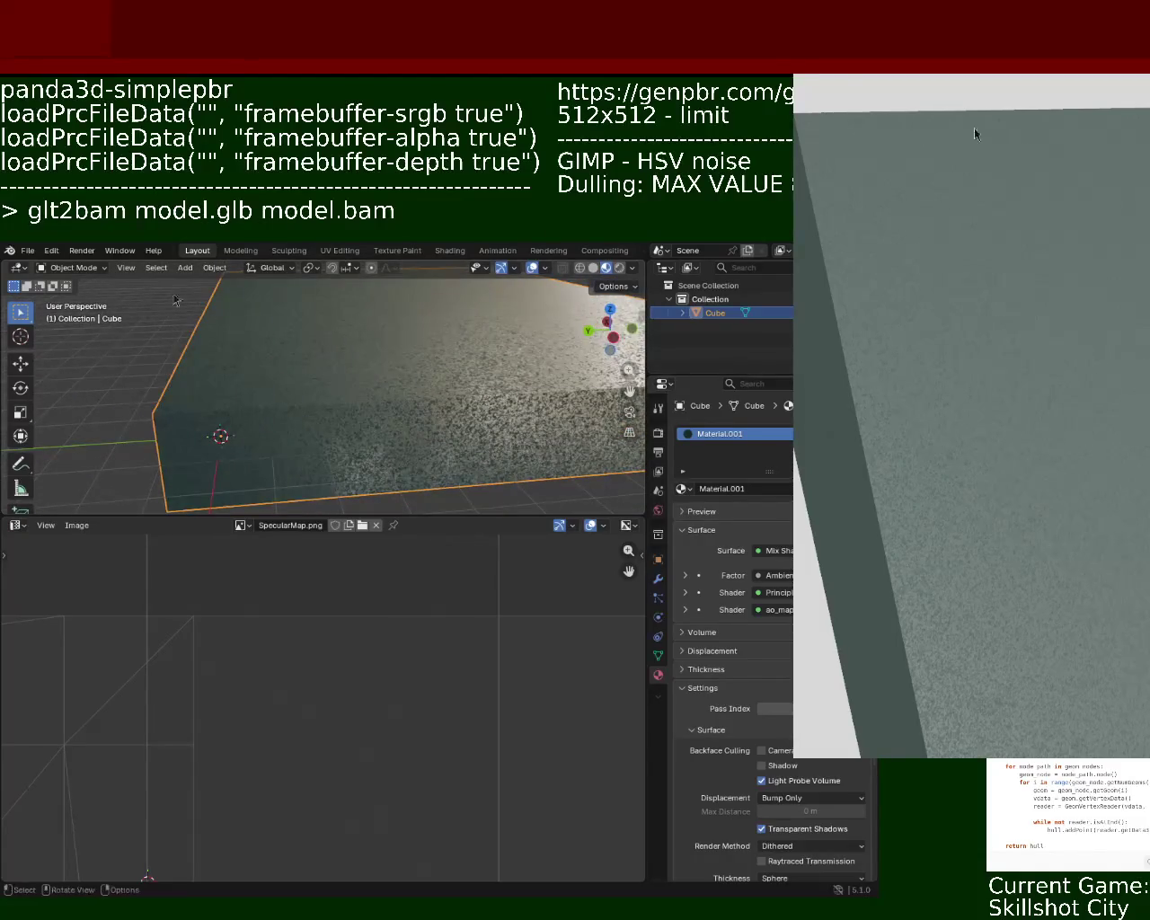
key(Tab)
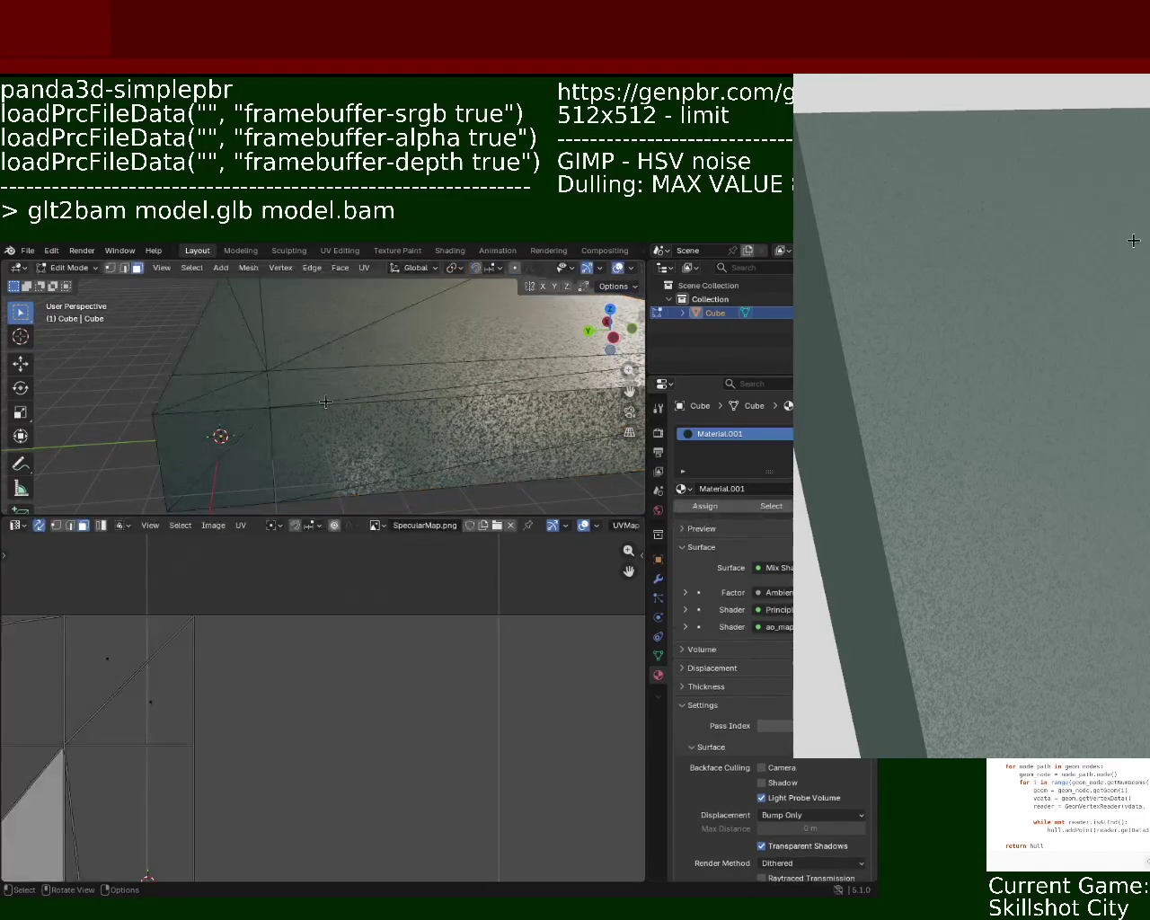
key(a)
click(18, 527)
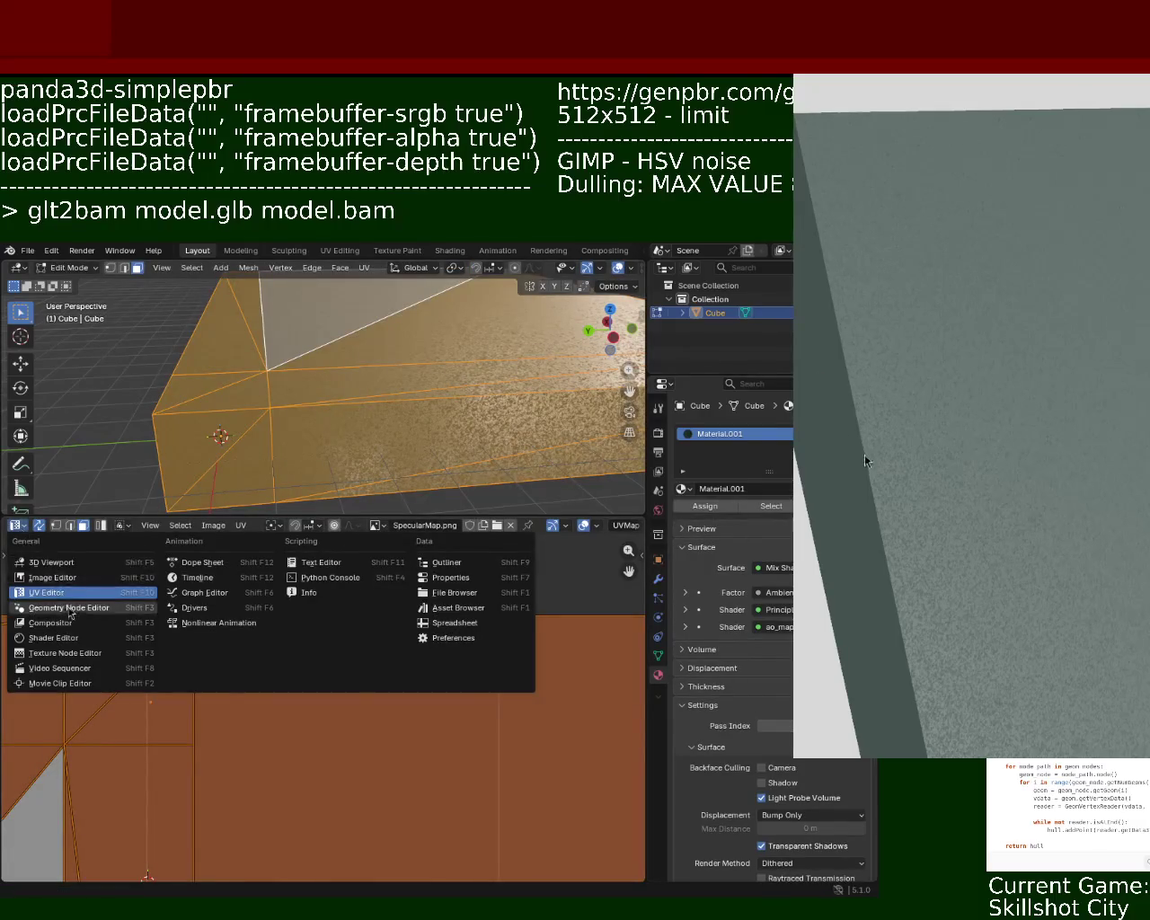
key(Escape)
key(s)
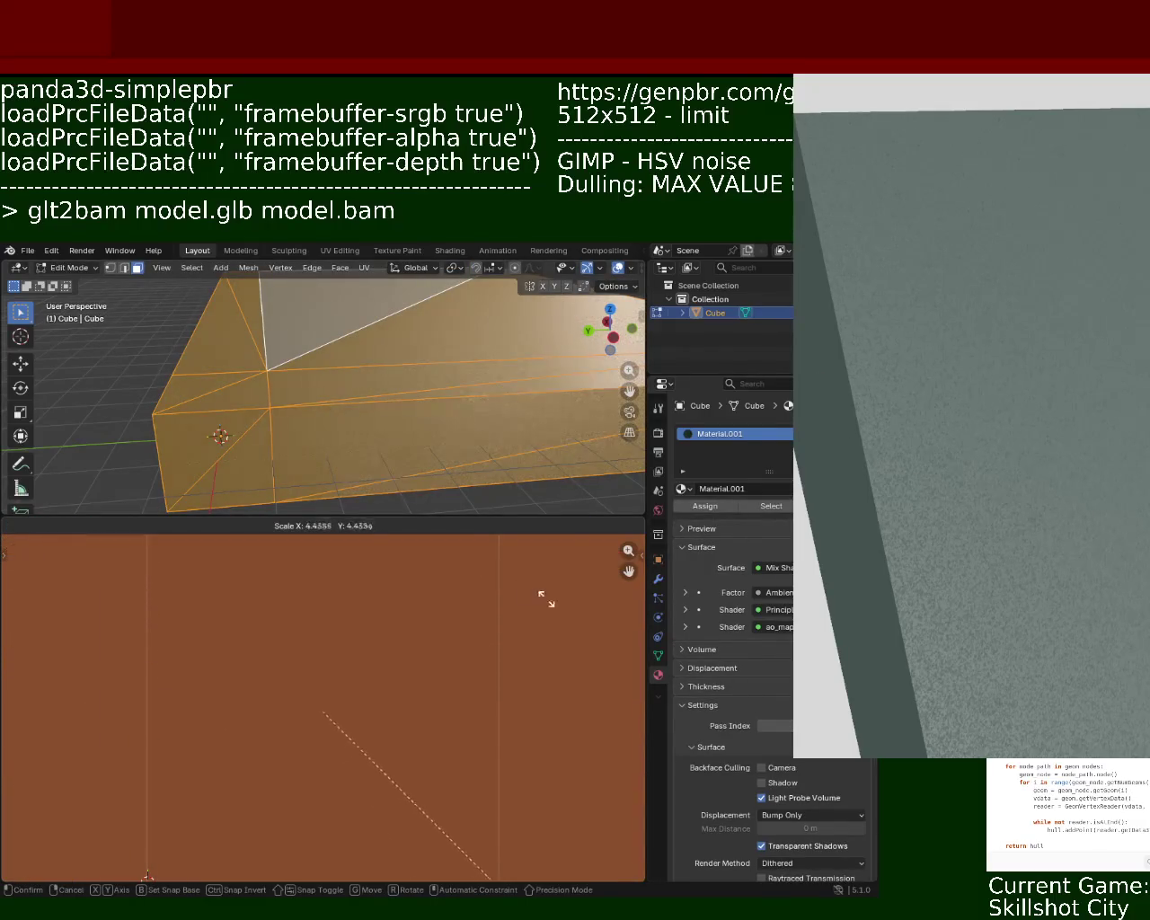
click(544, 598)
key(s)
click(630, 819)
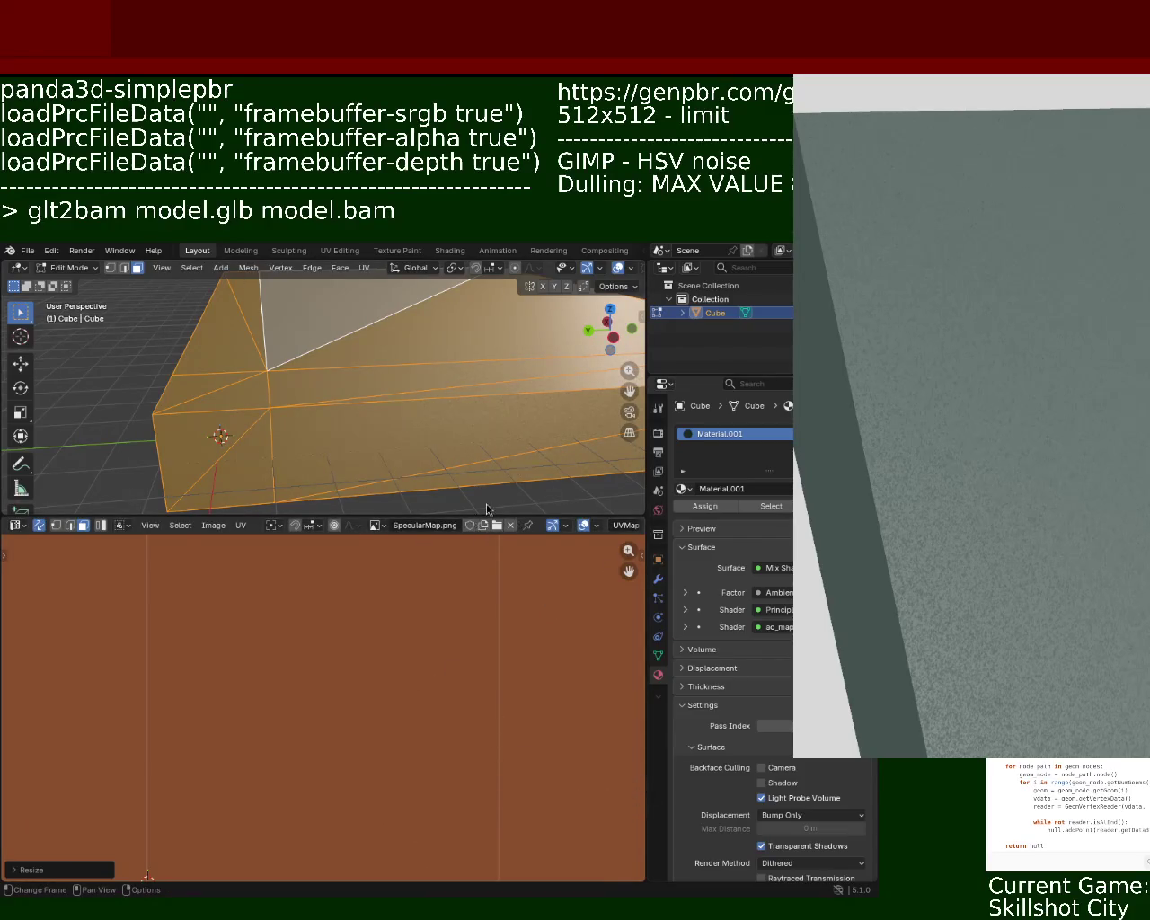
Export the slab as glTF and return to Object Mode
click(27, 250)
mouse_move(51, 459)
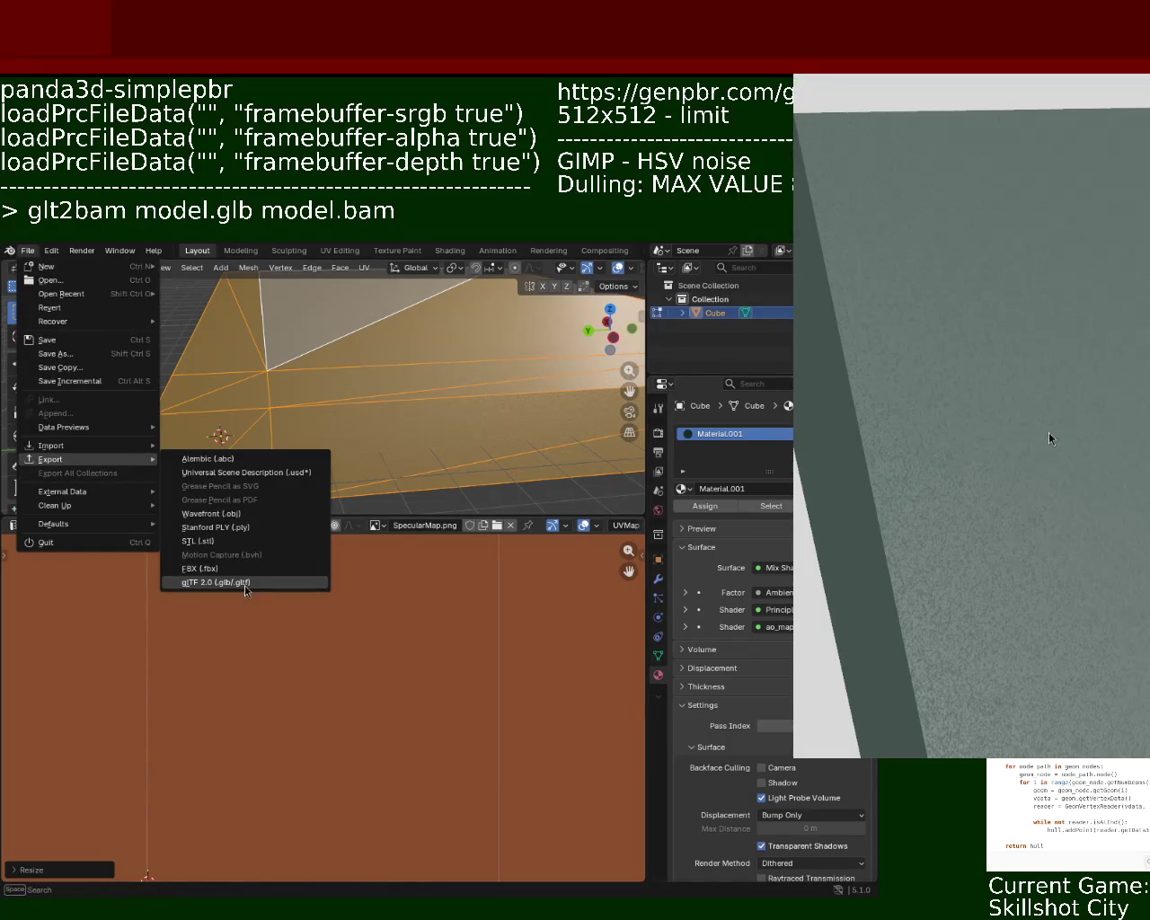
click(245, 584)
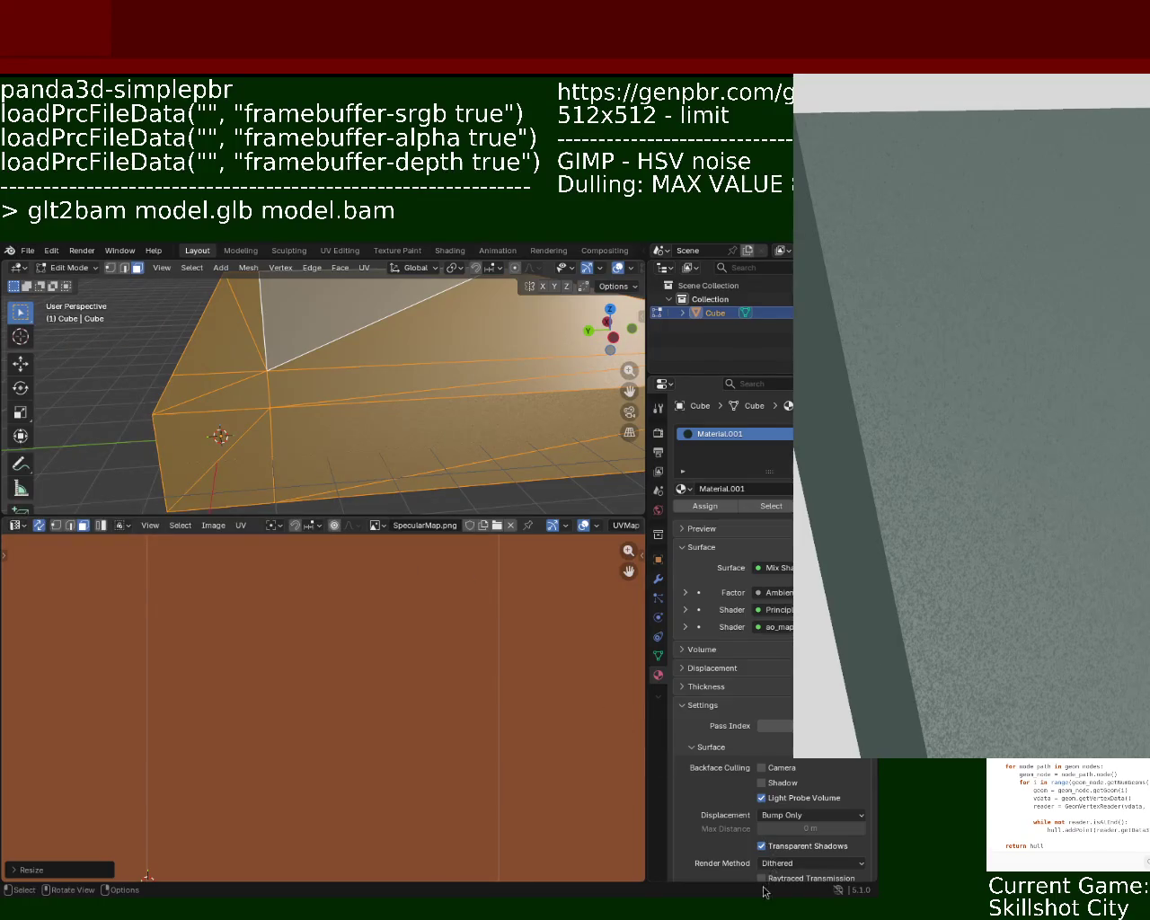
key(Tab)
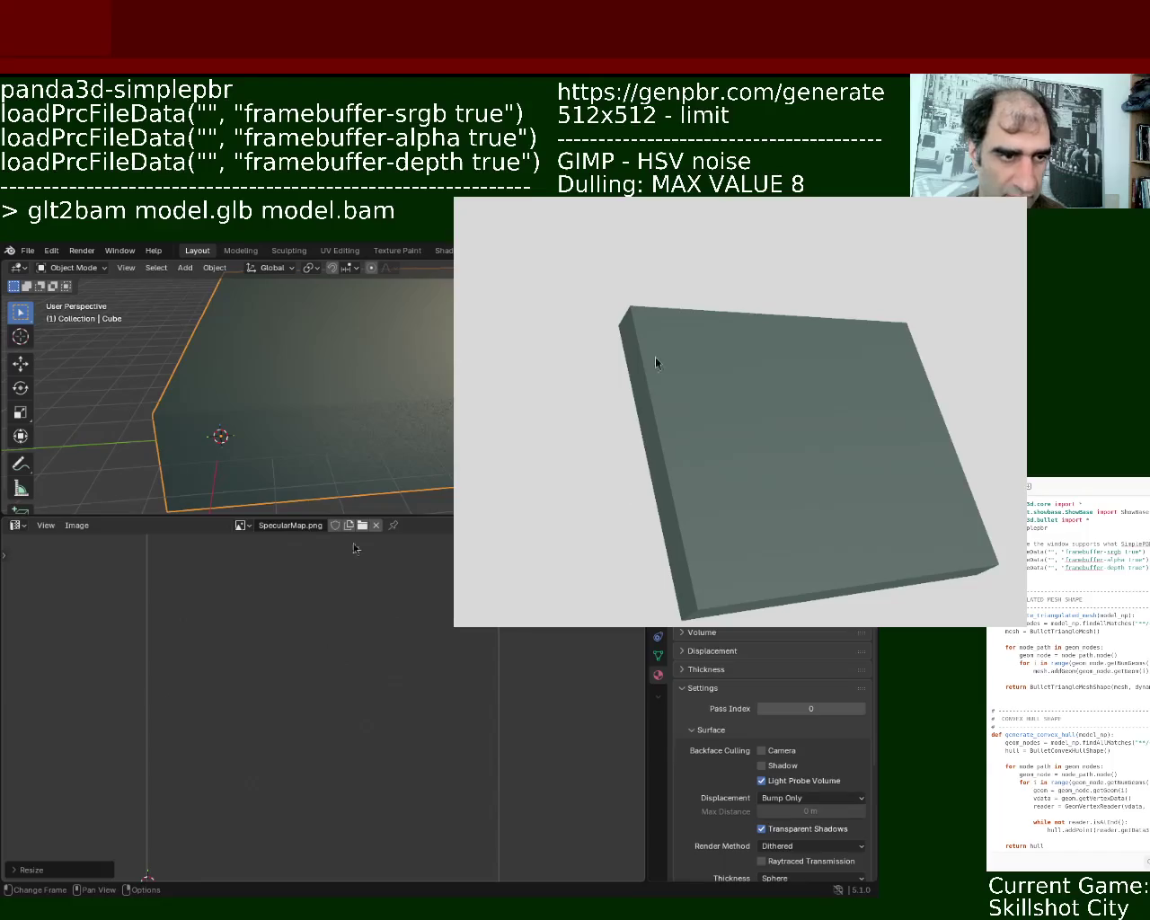
Re-enter Edit Mode and resize the slab's UV layout three more times
key(Tab)
key(s)
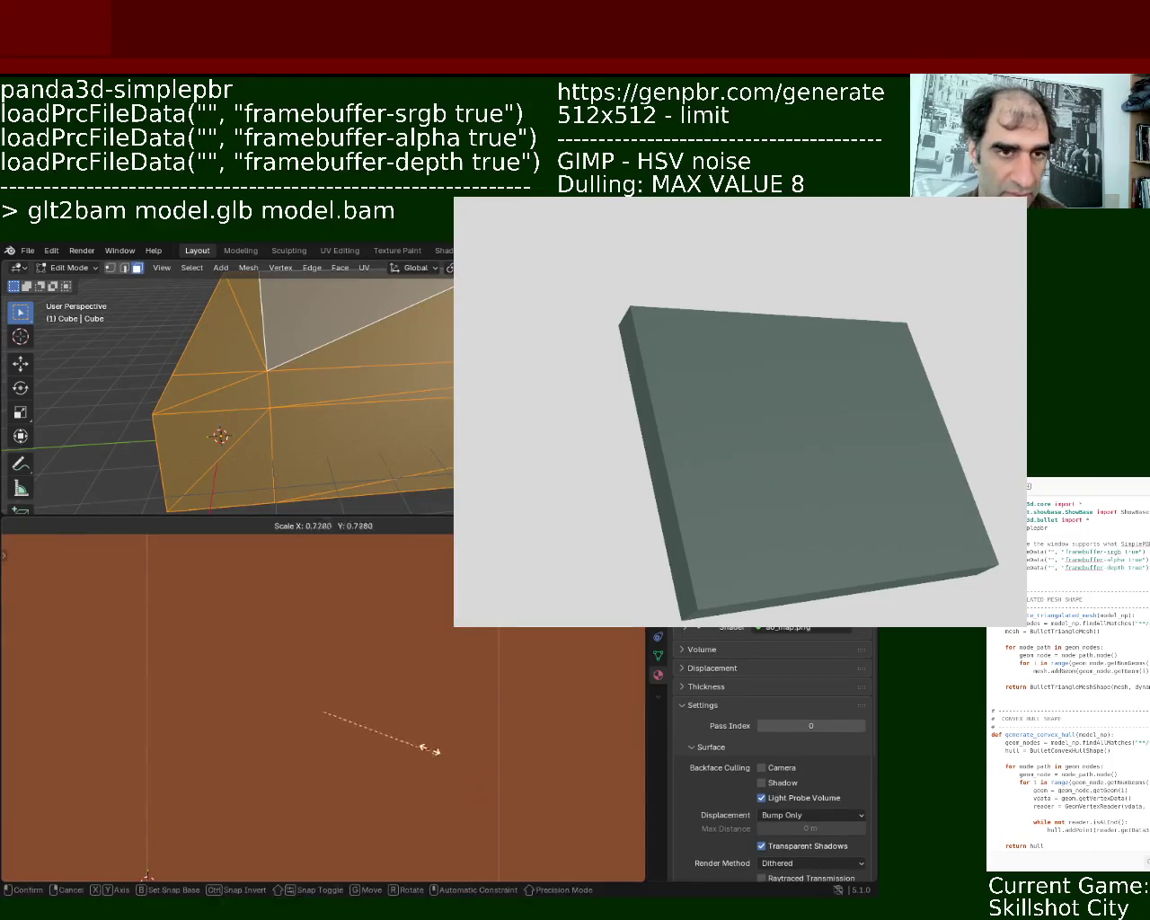
click(354, 714)
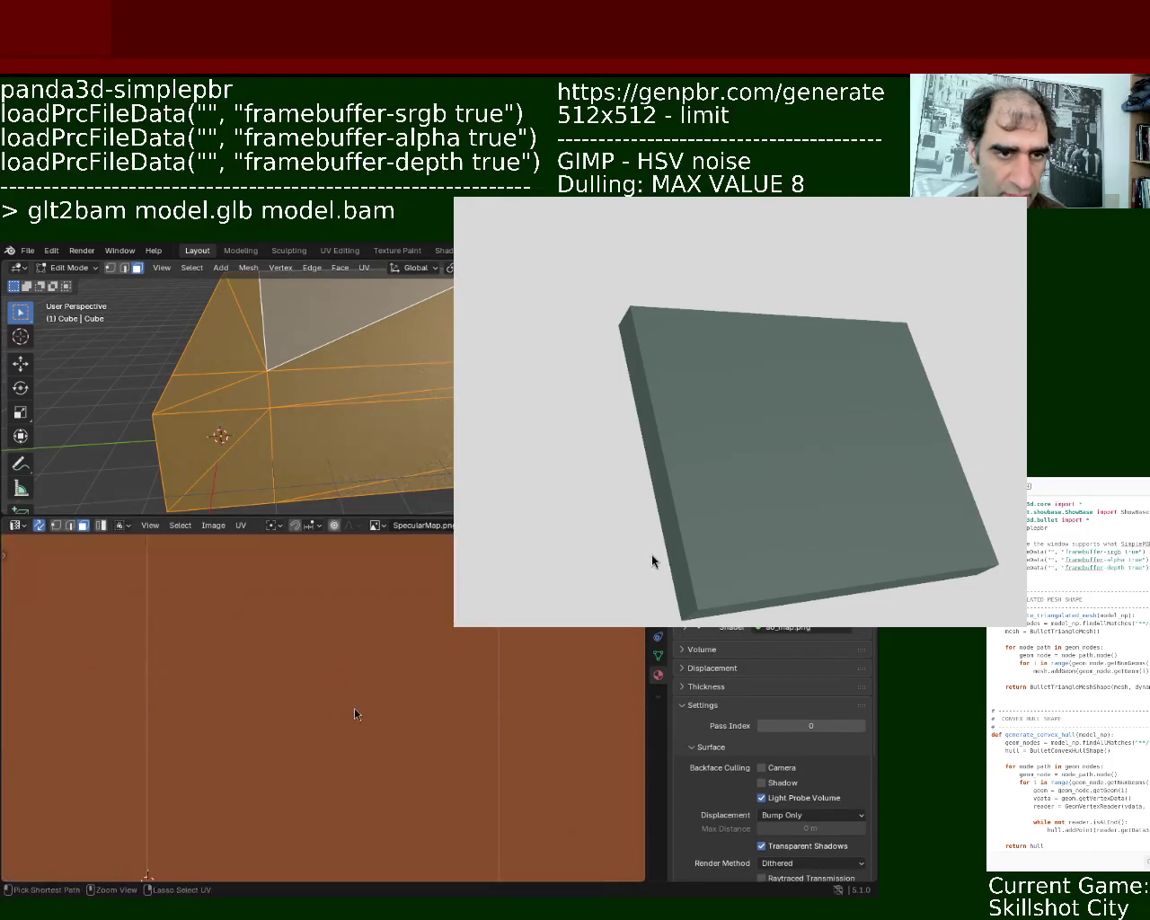
key(s)
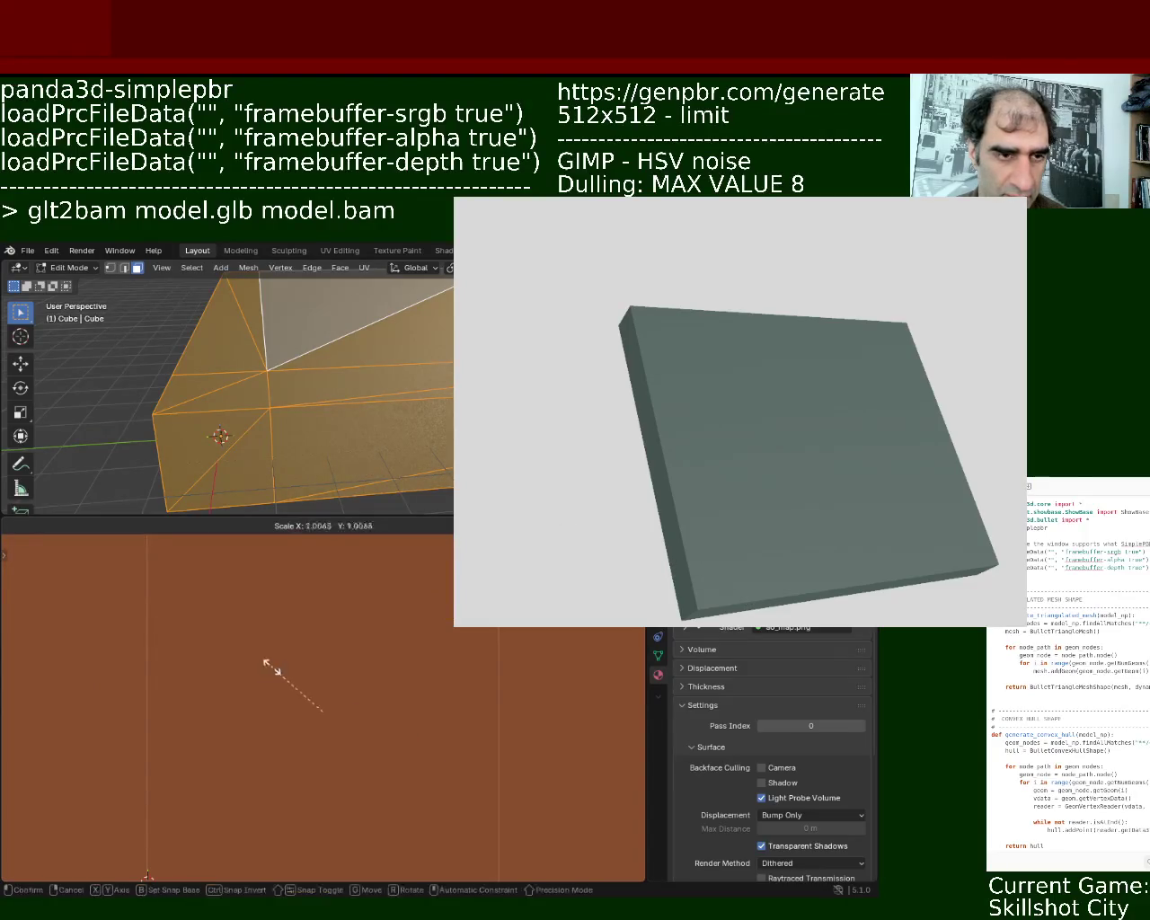
click(397, 723)
key(s)
click(448, 757)
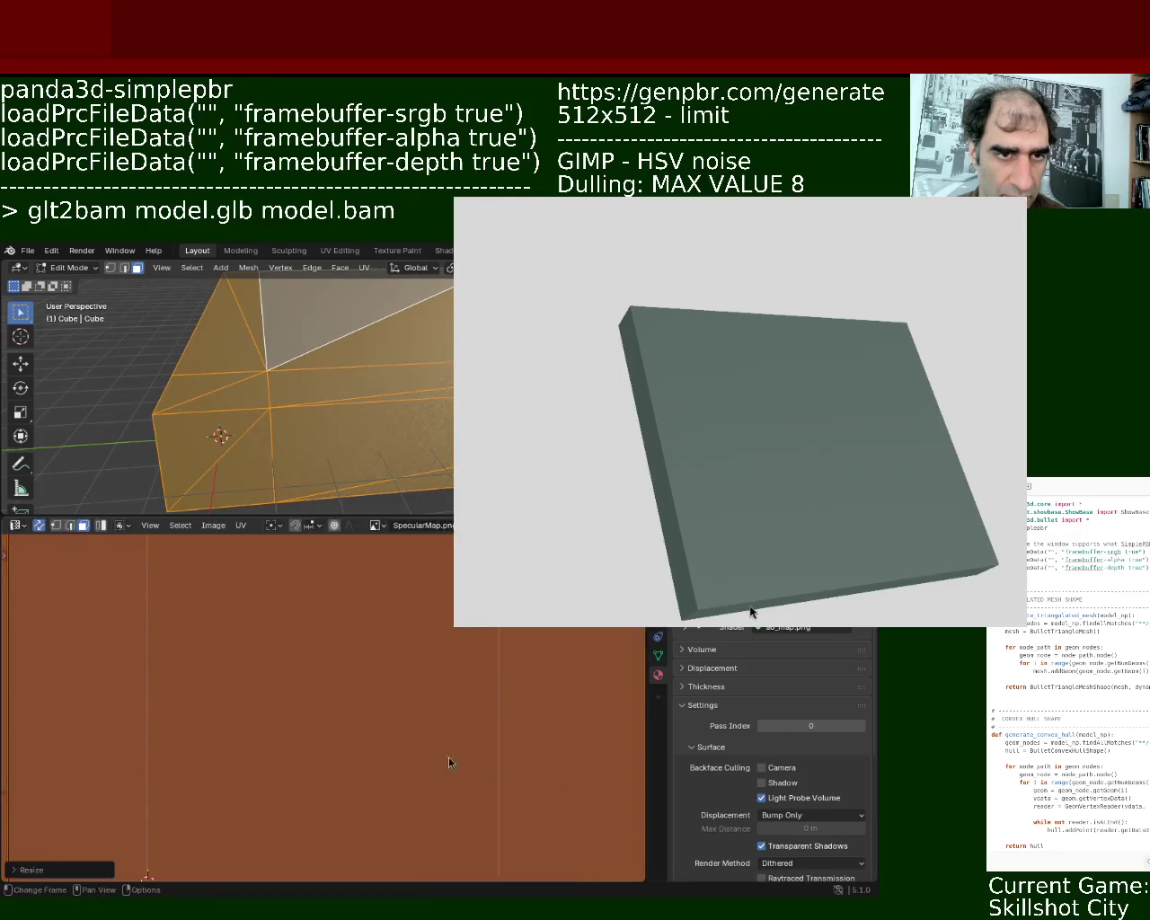
mouse_move(453, 675)
ctrl+middle_down()
mouse_move(421, 740)
mouse_move(525, 819)
ctrl+middle_up()
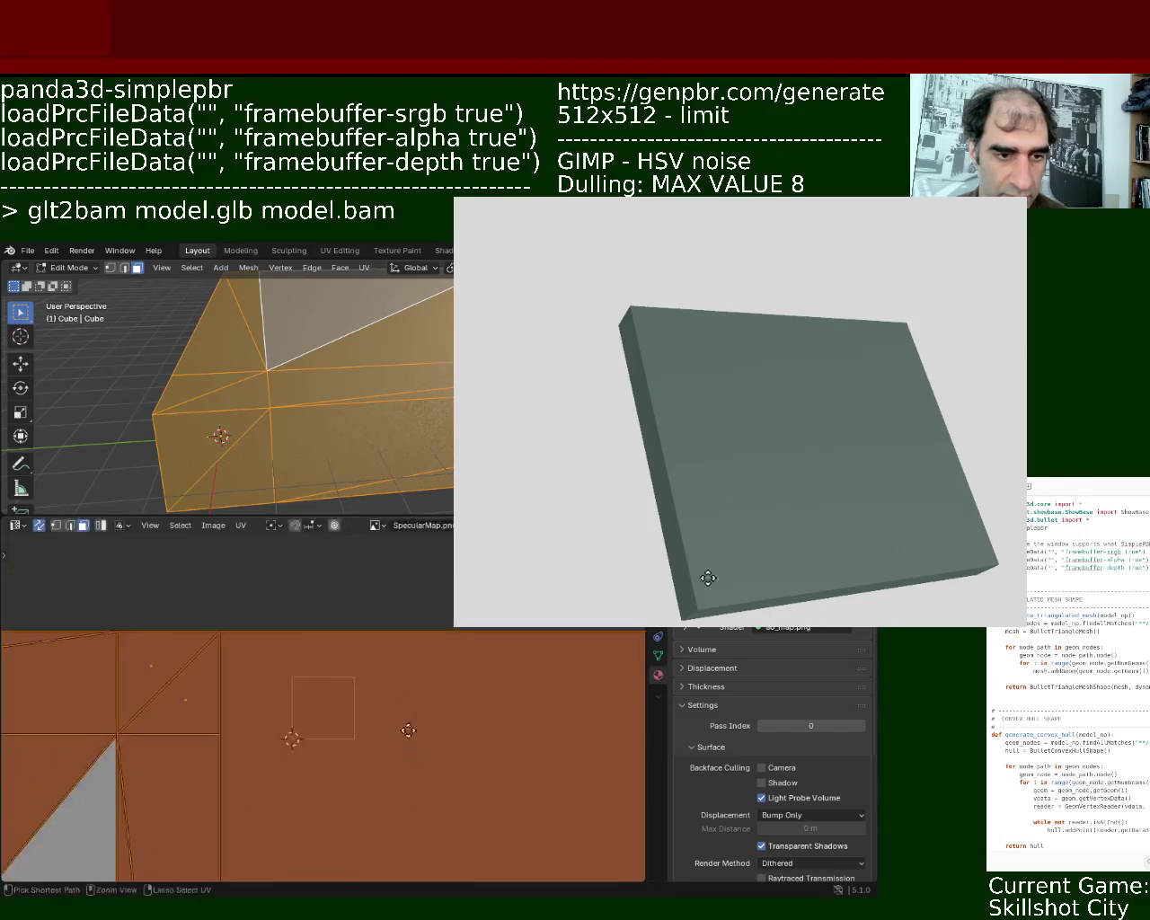
Shrink the UV islands to about 0.61, save ground_1.blend, re-export glTF 2.0 and exit Edit Mode
key(s)
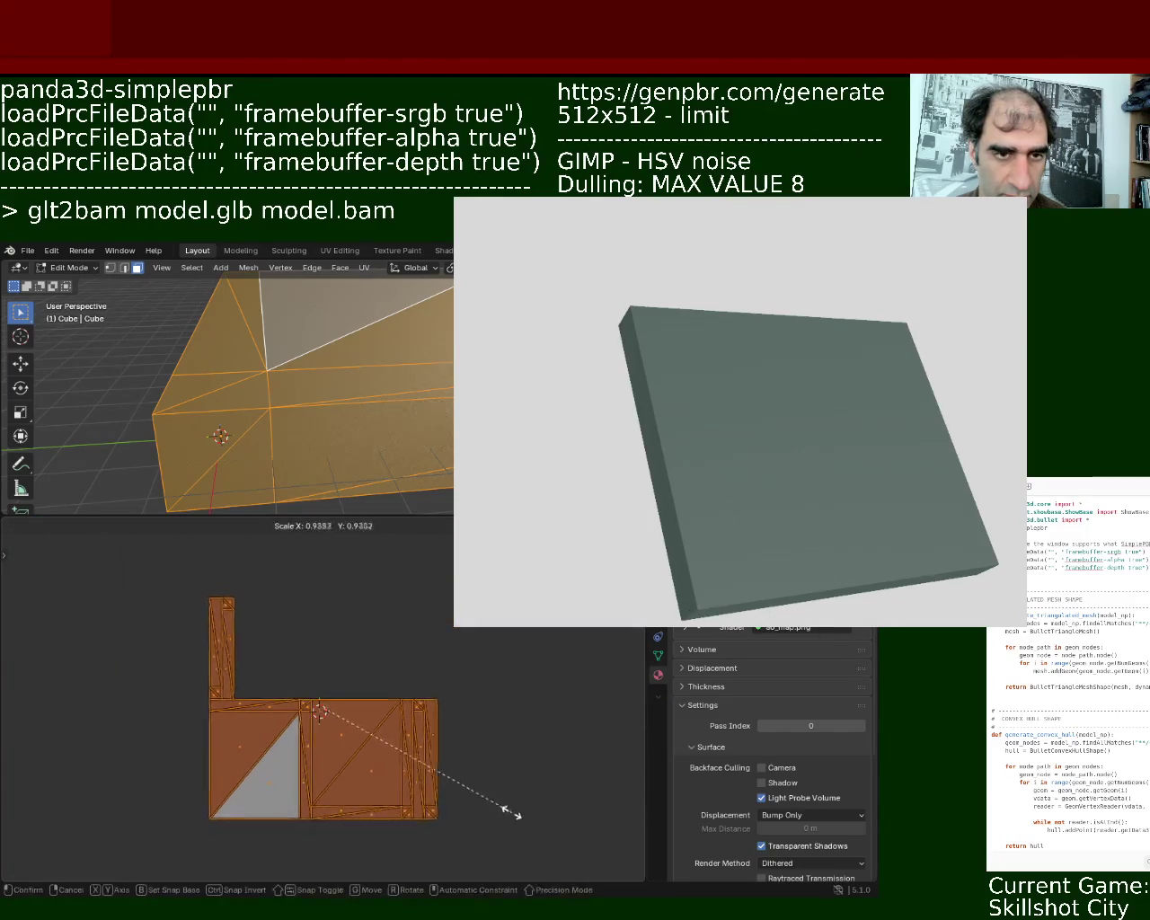
click(440, 780)
key(ctrl+s)
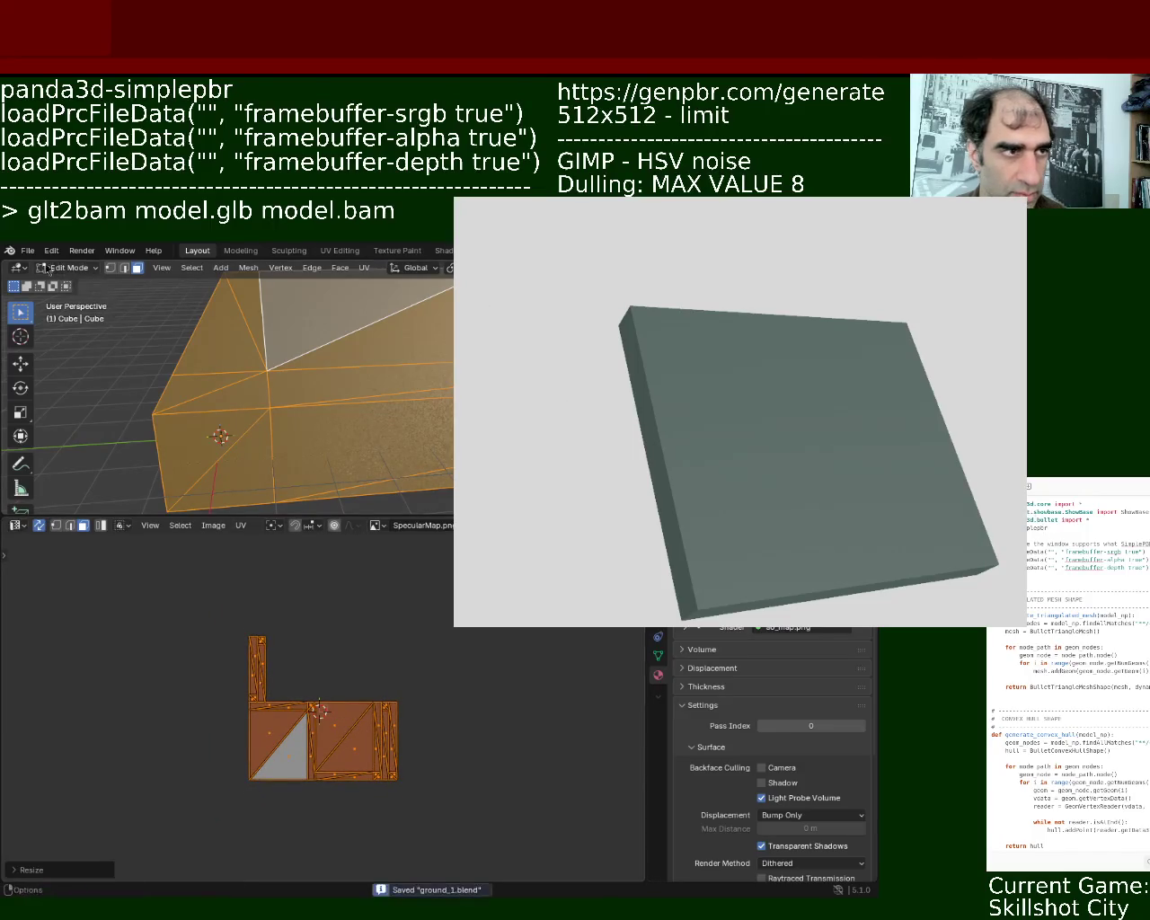
click(28, 251)
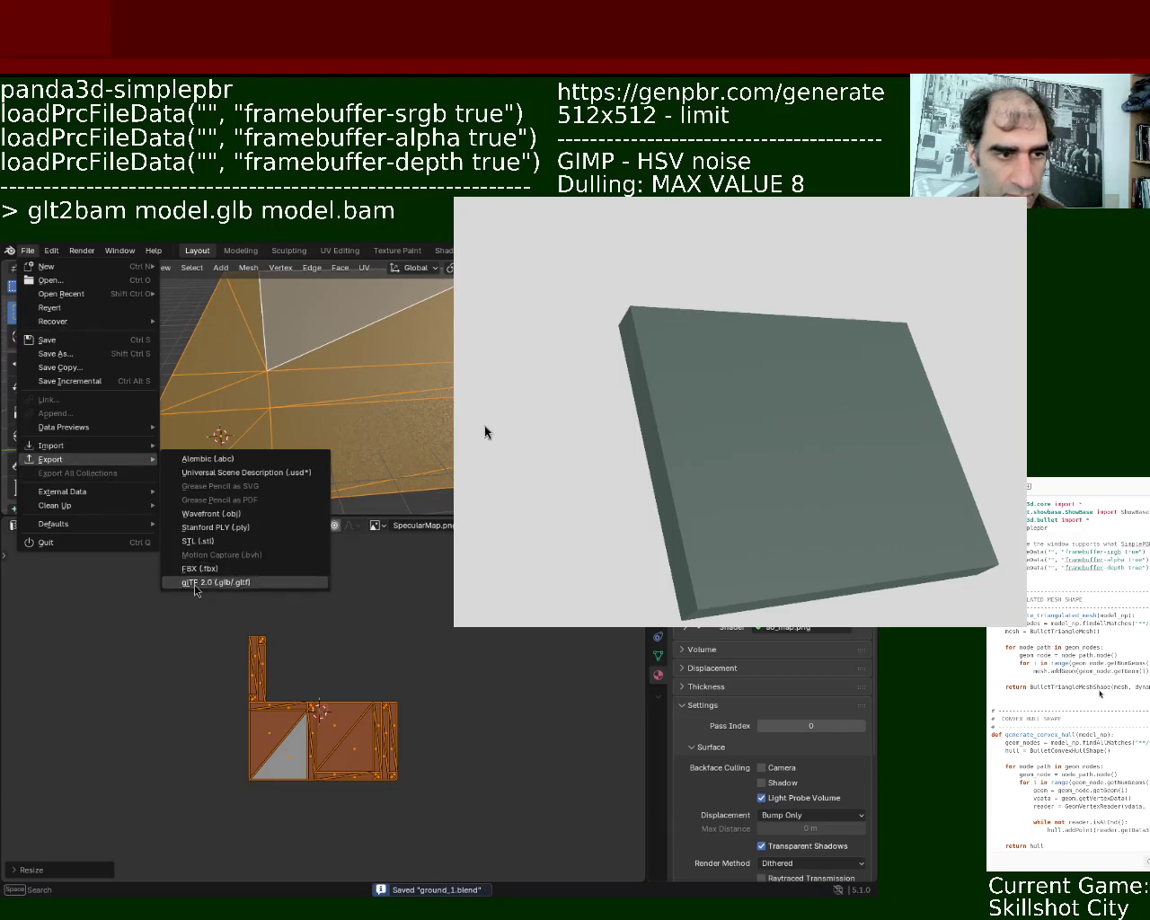
click(225, 583)
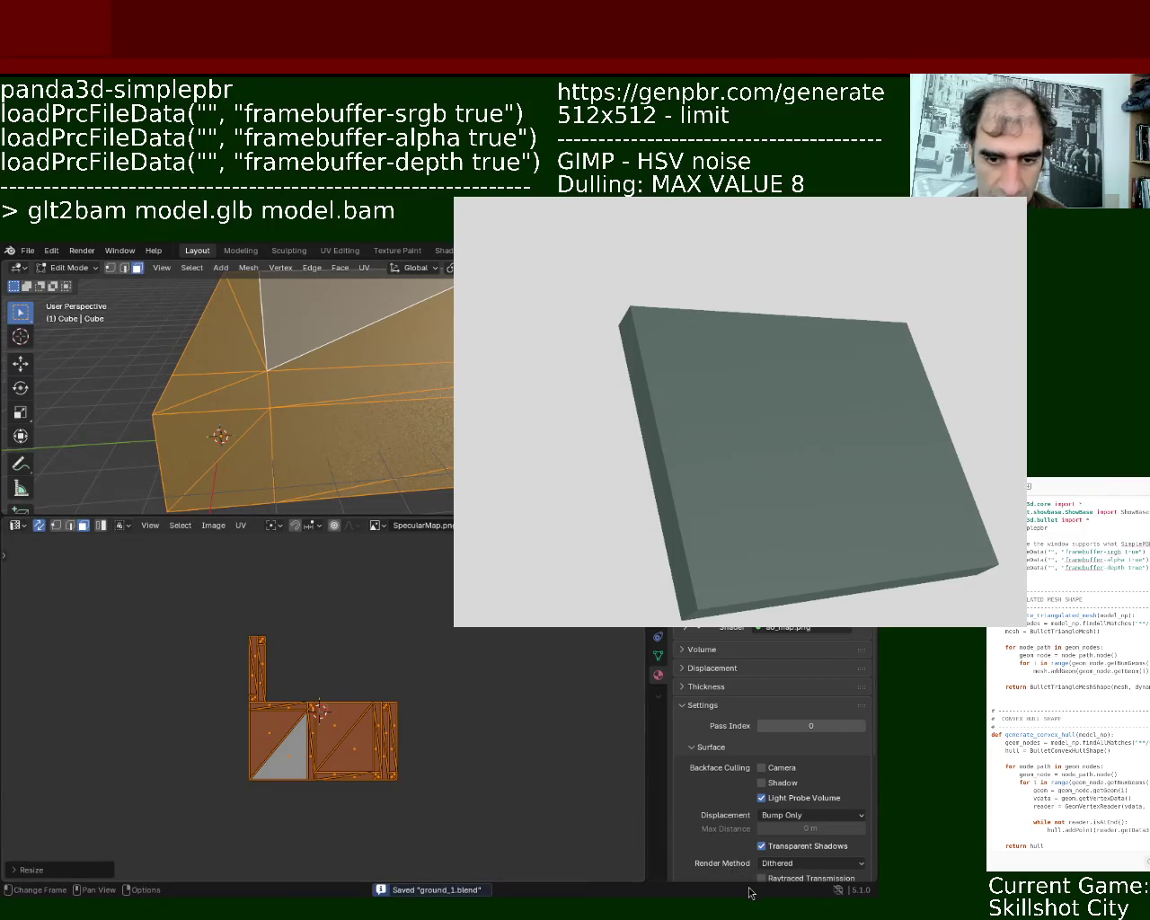
key(Tab)
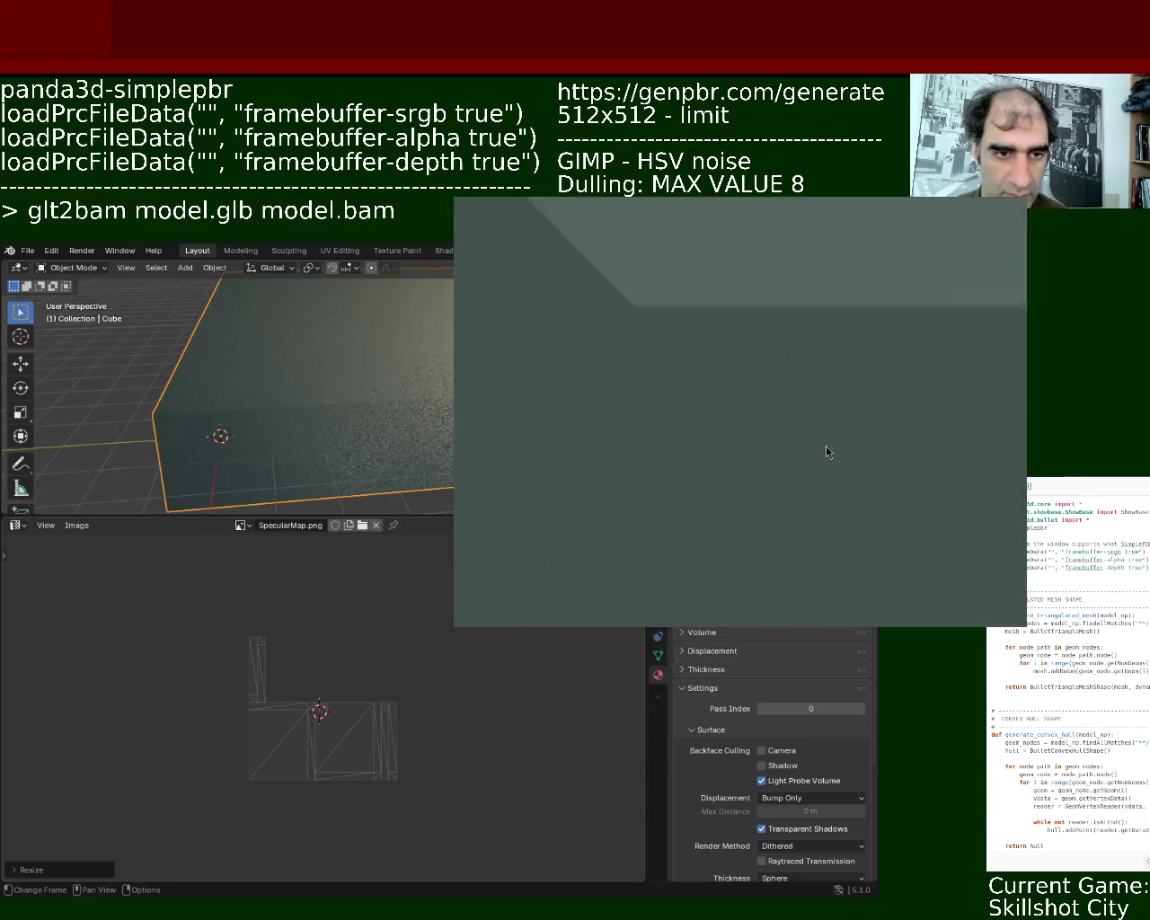
Pull back and orbit the Panda3D camera to view the slab's edge and top
right_drag(825, 477, 827, 428)
mouse_move(826, 429)
middle_down()
mouse_move(778, 451)
mouse_move(895, 511)
mouse_move(846, 464)
mouse_move(890, 562)
mouse_move(865, 483)
mouse_move(835, 475)
mouse_move(844, 493)
mouse_move(823, 441)
mouse_move(820, 456)
mouse_move(821, 411)
mouse_move(820, 470)
mouse_move(823, 443)
mouse_move(831, 471)
middle_up()
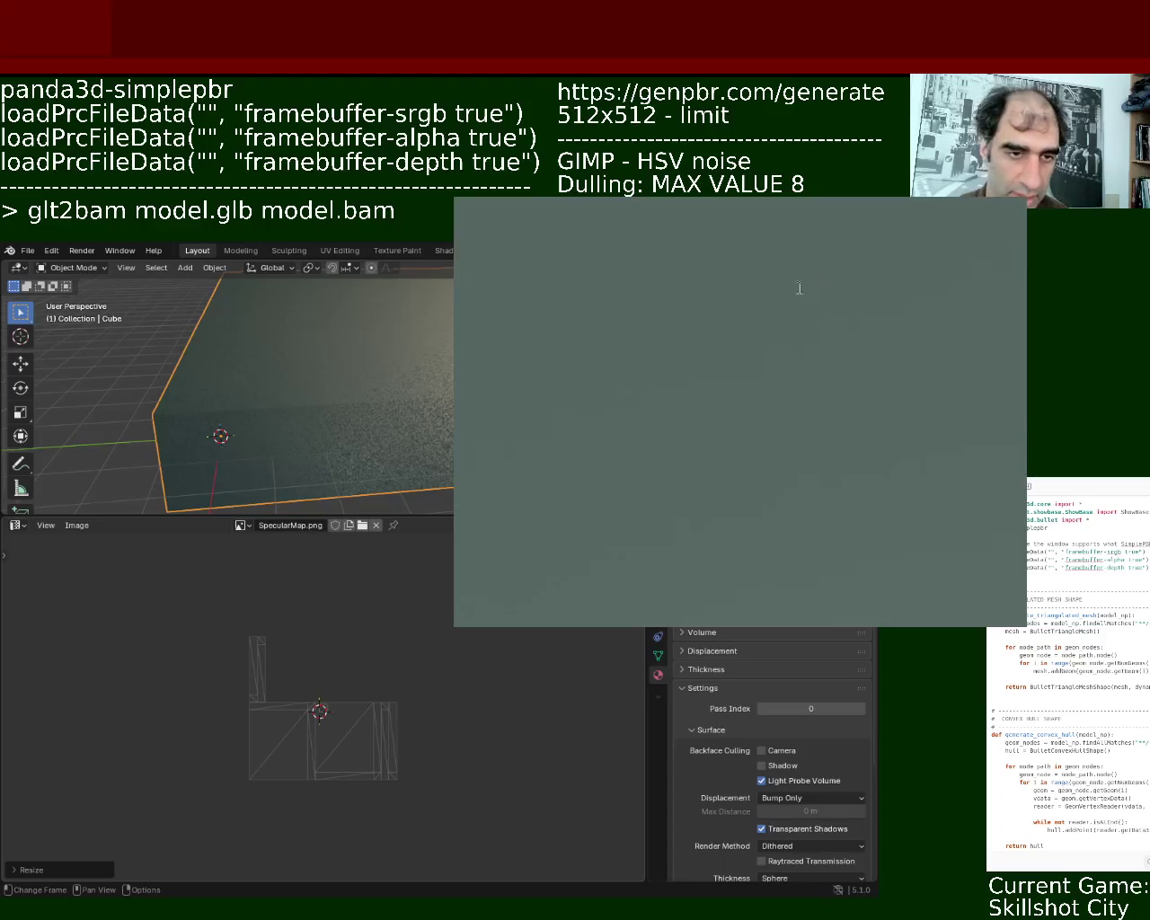
mouse_move(702, 344)
middle_down()
mouse_move(721, 367)
mouse_move(734, 346)
mouse_move(815, 472)
middle_up()
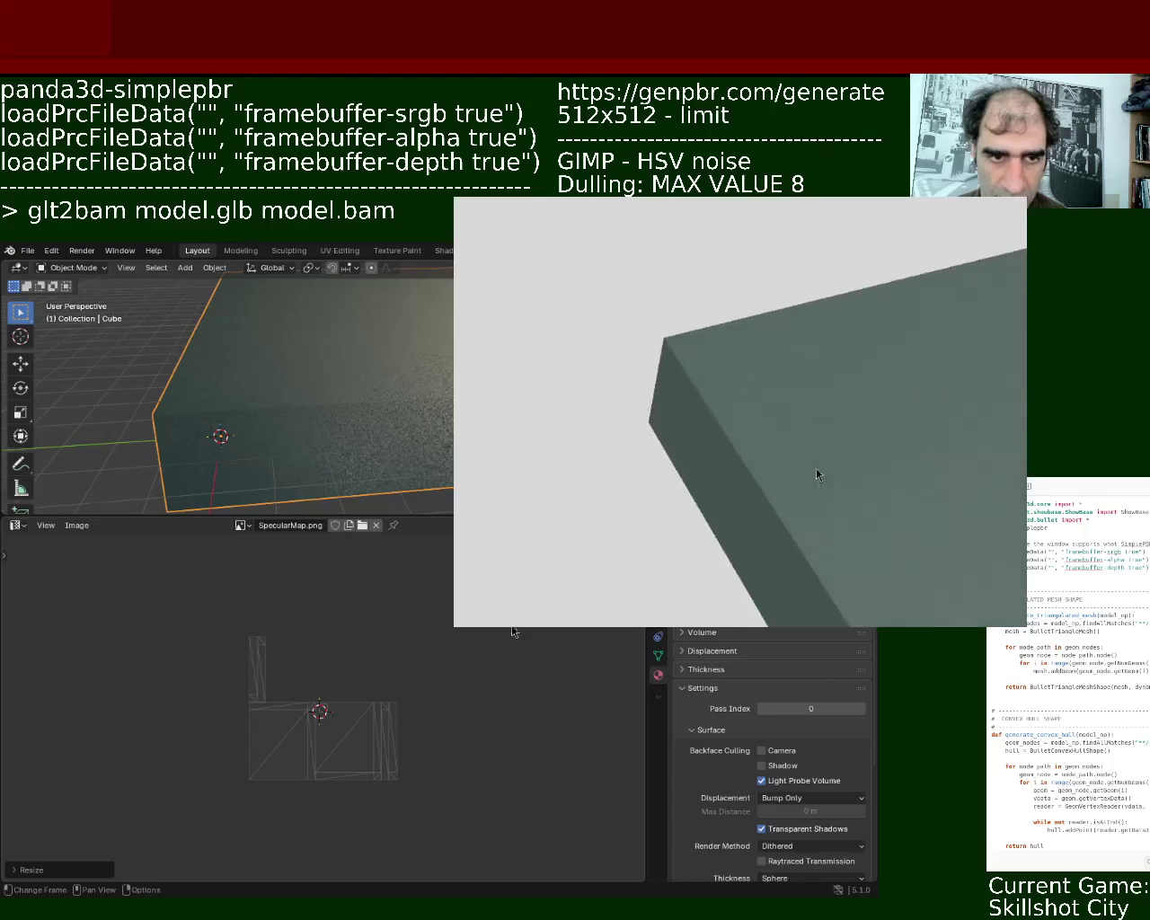
middle_drag(912, 478, 838, 462)
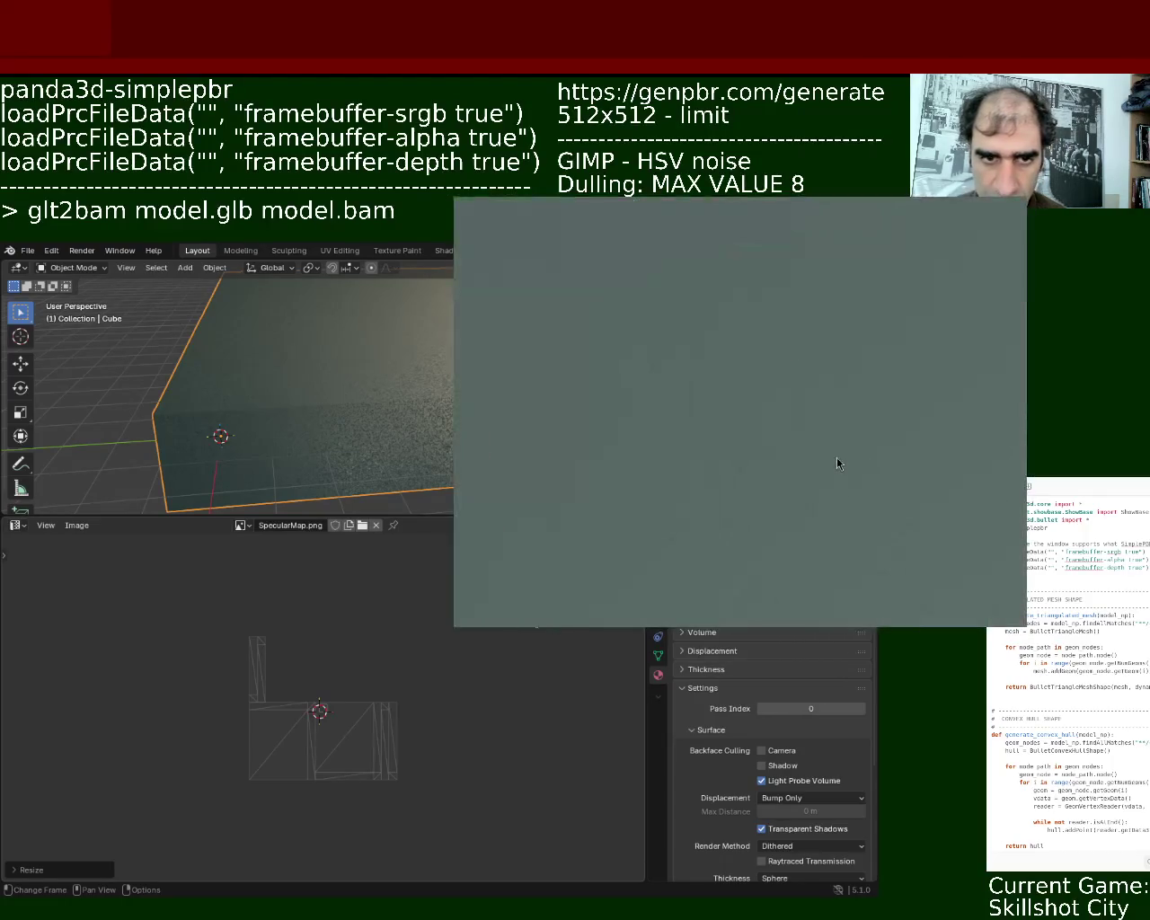
mouse_move(829, 385)
middle_down()
mouse_move(827, 336)
mouse_move(832, 420)
mouse_move(764, 385)
mouse_move(759, 300)
mouse_move(784, 326)
middle_up()
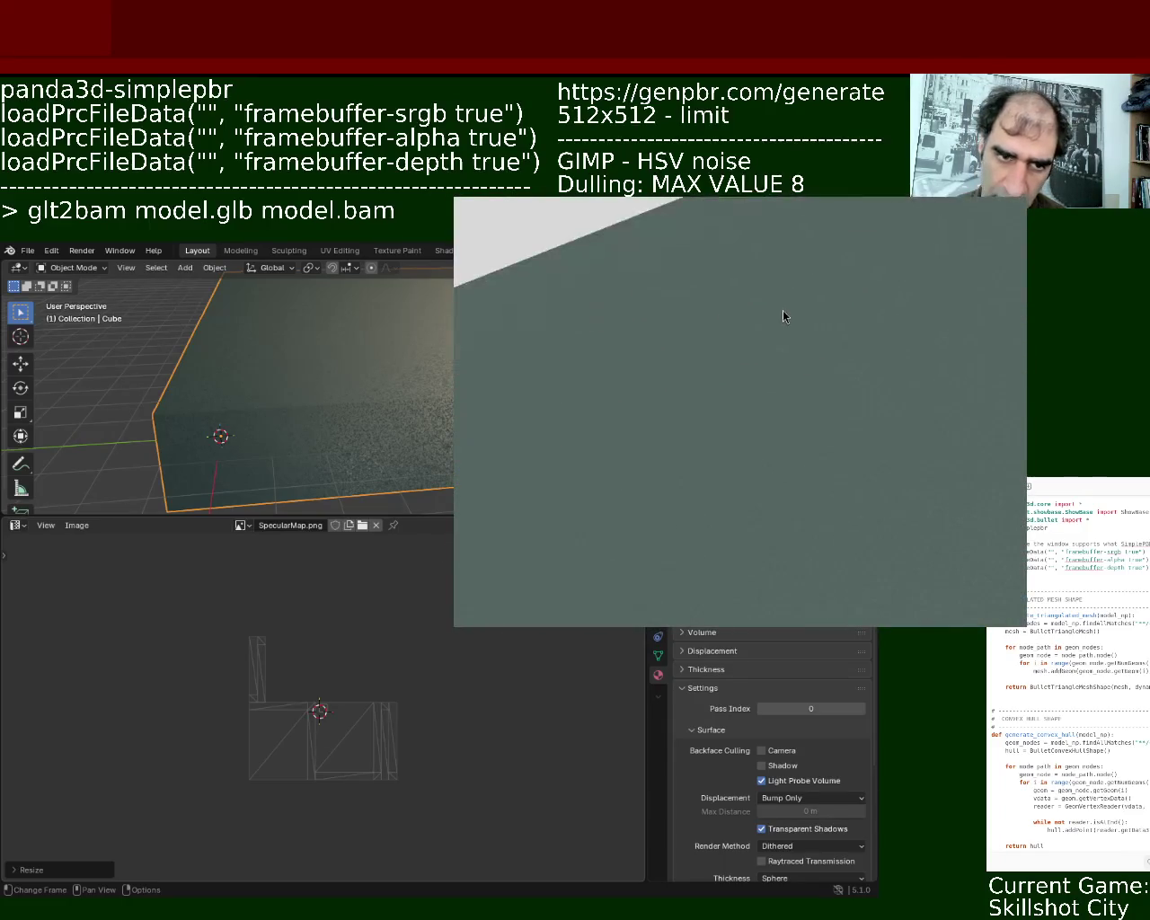
Maximize the preview, zoom onto the slab's top face, resize the window, then return to Blender
key(super+Up)
mouse_move(1023, 457)
middle_down()
mouse_move(992, 442)
mouse_move(990, 544)
mouse_move(999, 515)
mouse_move(998, 527)
mouse_move(1056, 558)
mouse_move(1026, 496)
mouse_move(1033, 482)
mouse_move(1060, 562)
mouse_move(1051, 582)
mouse_move(1136, 546)
mouse_move(1104, 673)
mouse_move(1136, 646)
mouse_move(1130, 699)
mouse_move(1092, 747)
mouse_move(1148, 665)
mouse_move(1147, 682)
mouse_move(1141, 663)
middle_up()
mouse_move(1142, 663)
right_down()
mouse_move(1082, 526)
mouse_move(1071, 629)
mouse_move(1083, 701)
mouse_move(1081, 606)
right_up()
mouse_move(1082, 612)
middle_down()
mouse_move(1034, 715)
mouse_move(1052, 652)
mouse_move(1090, 621)
mouse_move(1137, 618)
mouse_move(1149, 638)
mouse_move(1139, 578)
mouse_move(1108, 579)
mouse_move(1094, 620)
mouse_move(1132, 627)
mouse_move(1147, 614)
middle_up()
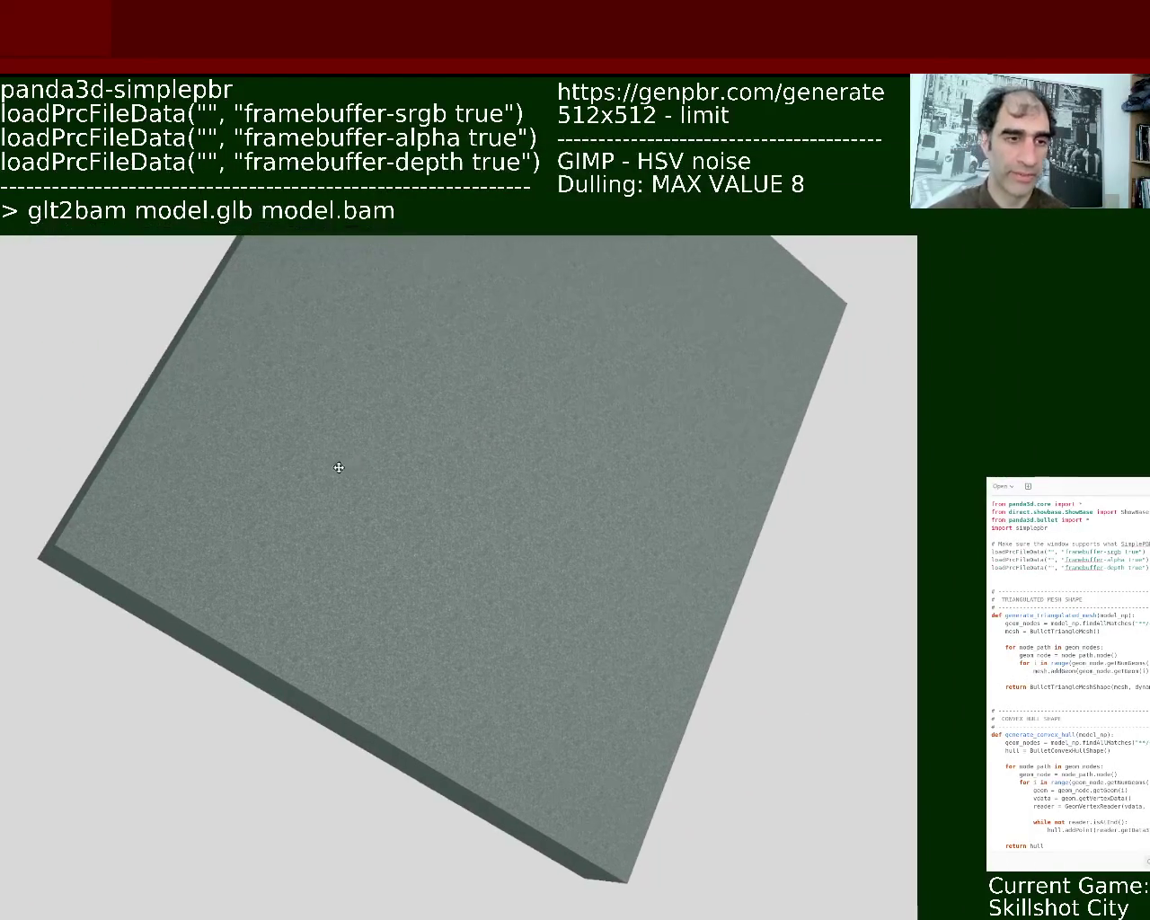
alt+right_drag(619, 370, 811, 201)
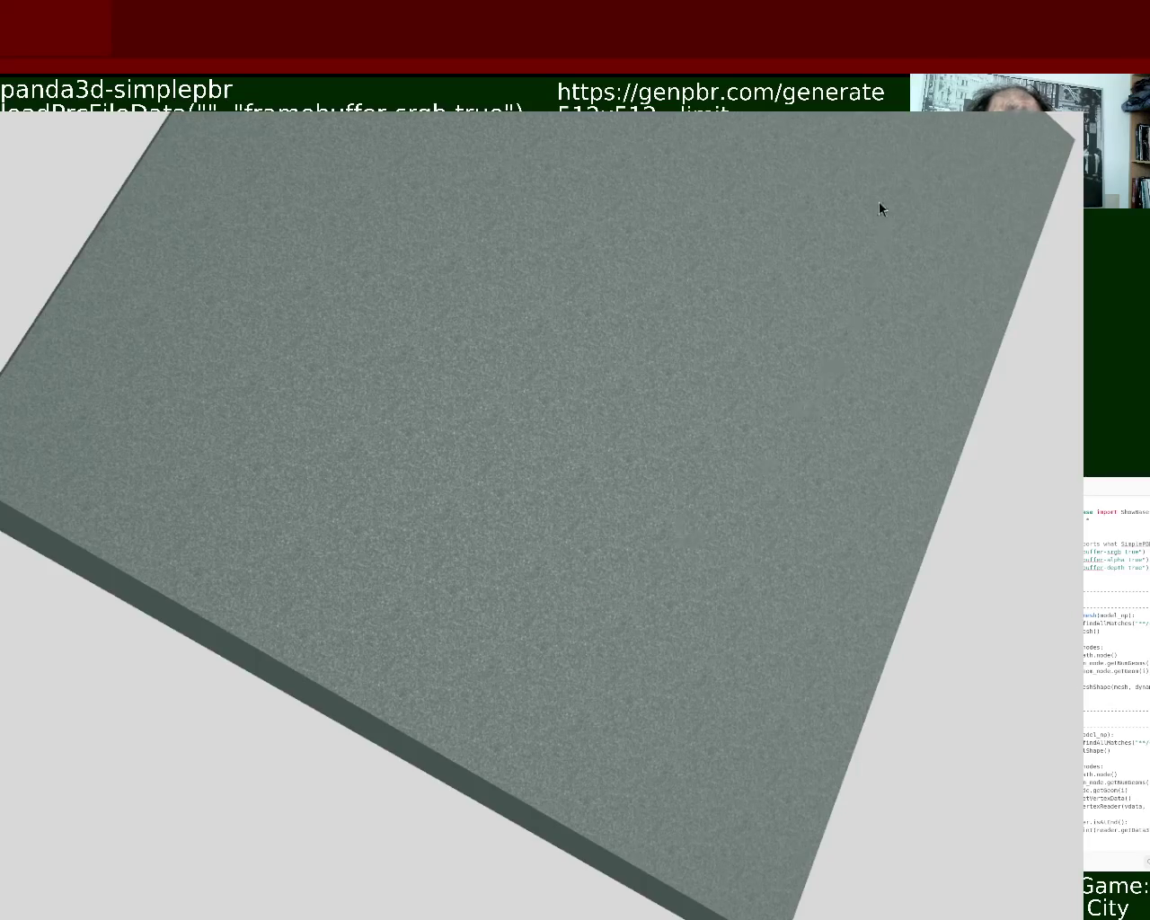
alt+right_drag(820, 198, 759, 270)
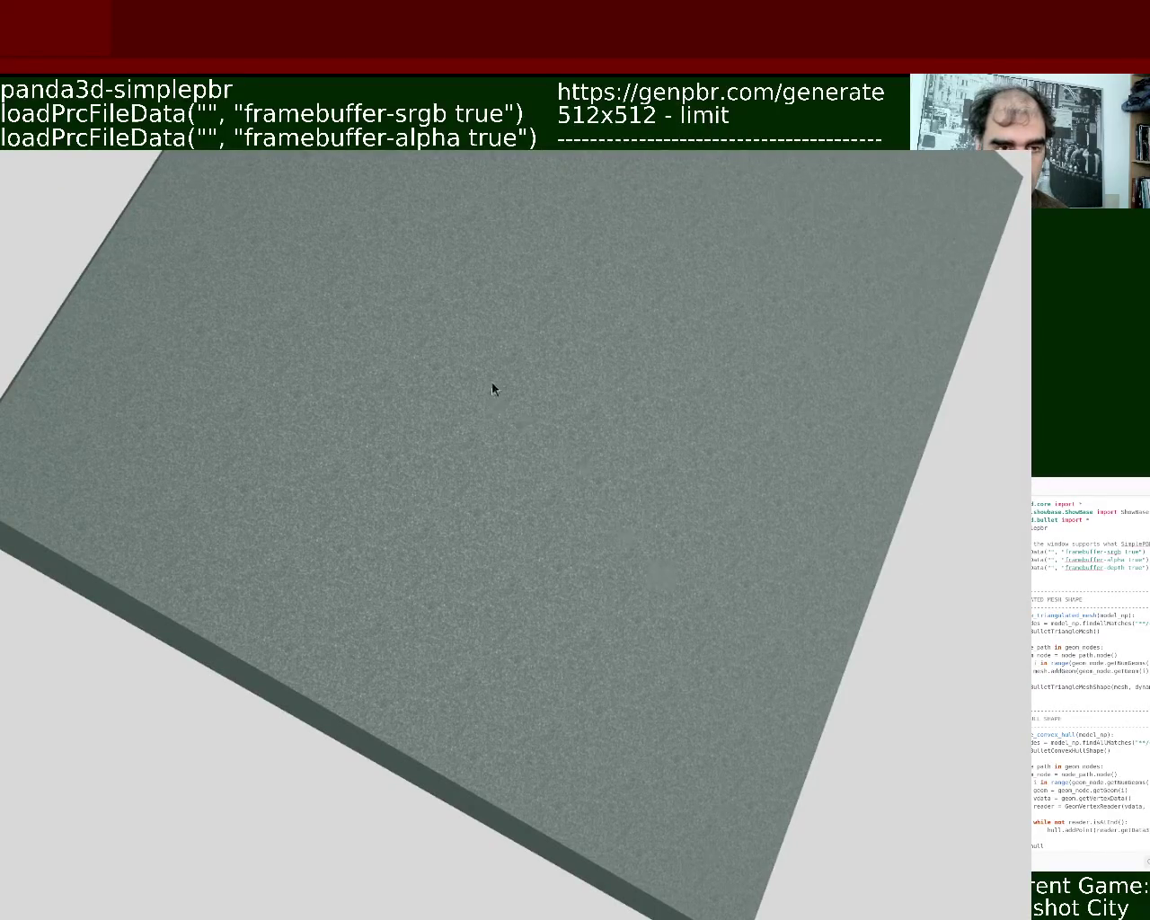
key(alt+Tab)
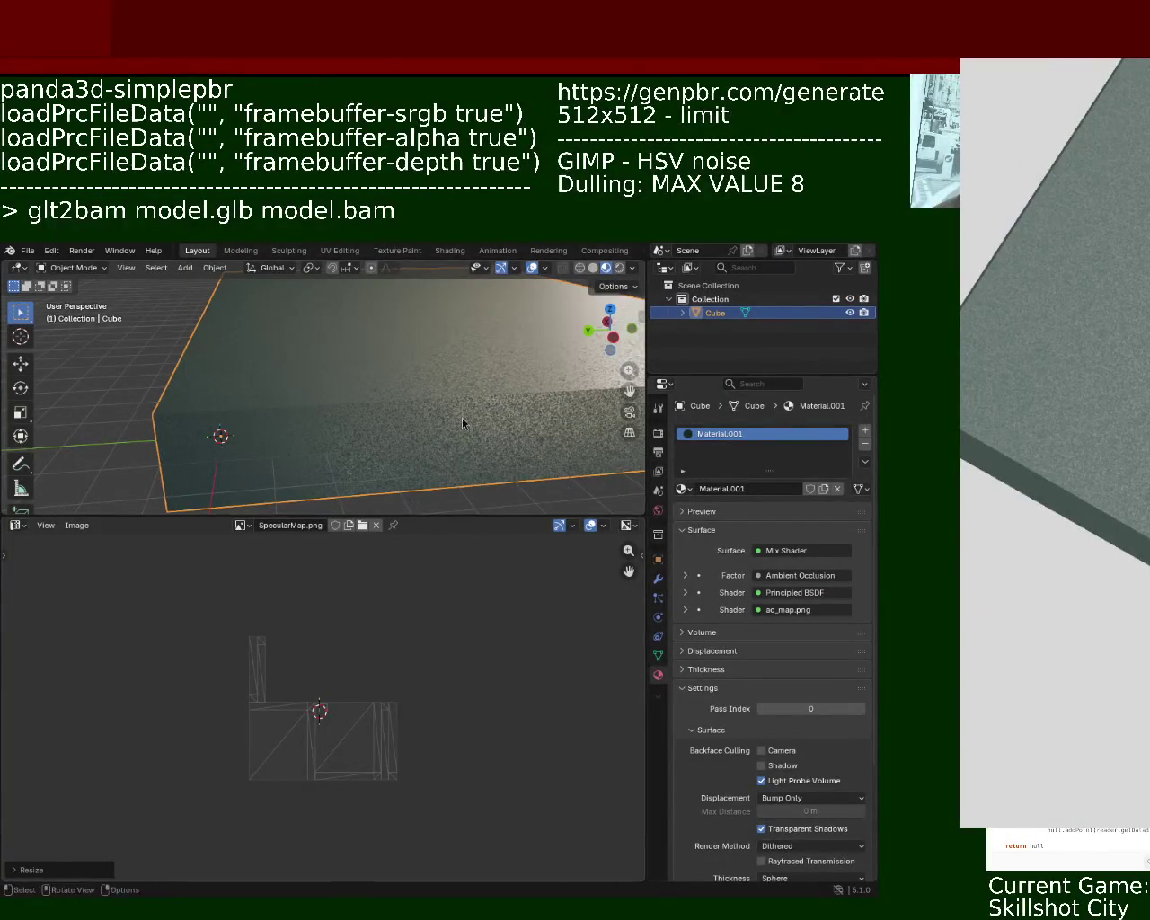
In Edit Mode, scale the slab's UV islands twice to a smaller size
key(Tab)
key(s)
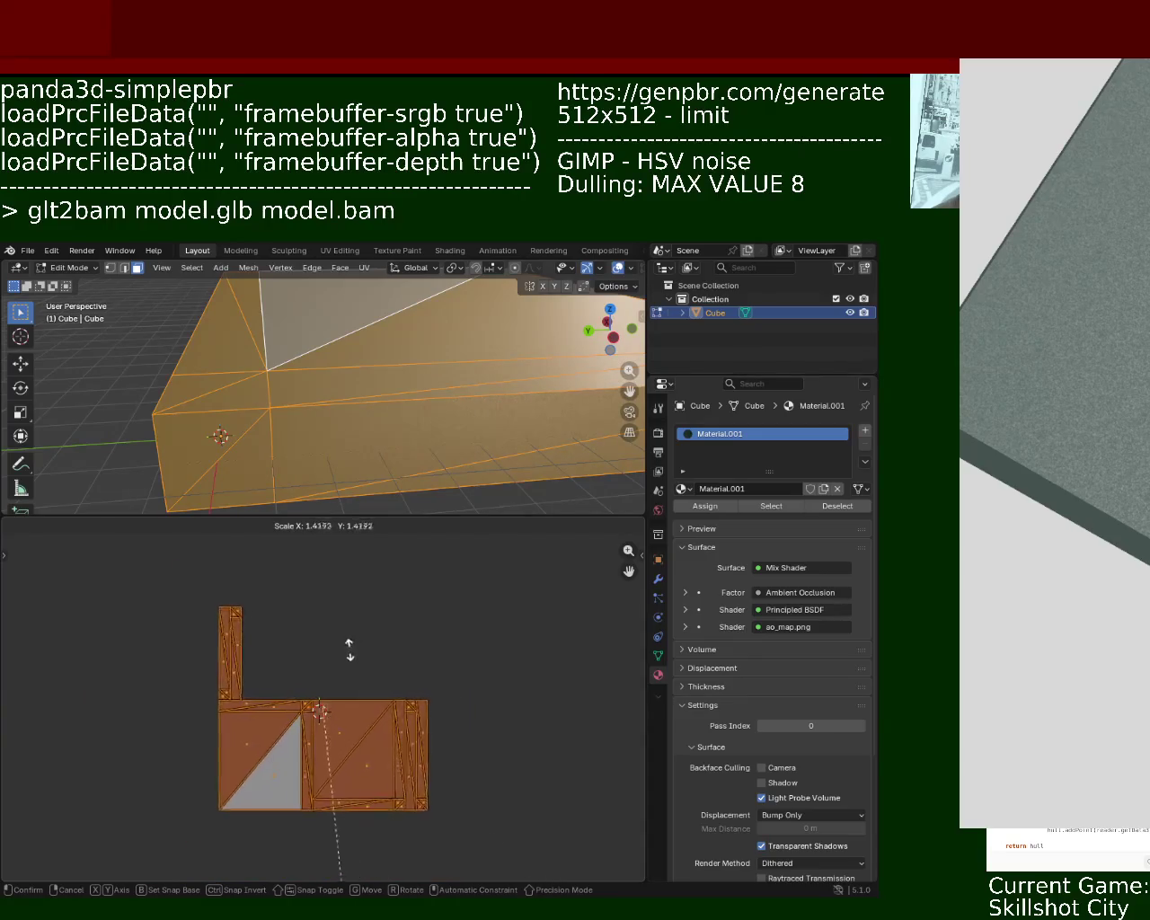
click(344, 578)
mouse_move(371, 599)
ctrl+middle_down()
mouse_move(441, 604)
mouse_move(442, 712)
mouse_move(418, 608)
ctrl+middle_up()
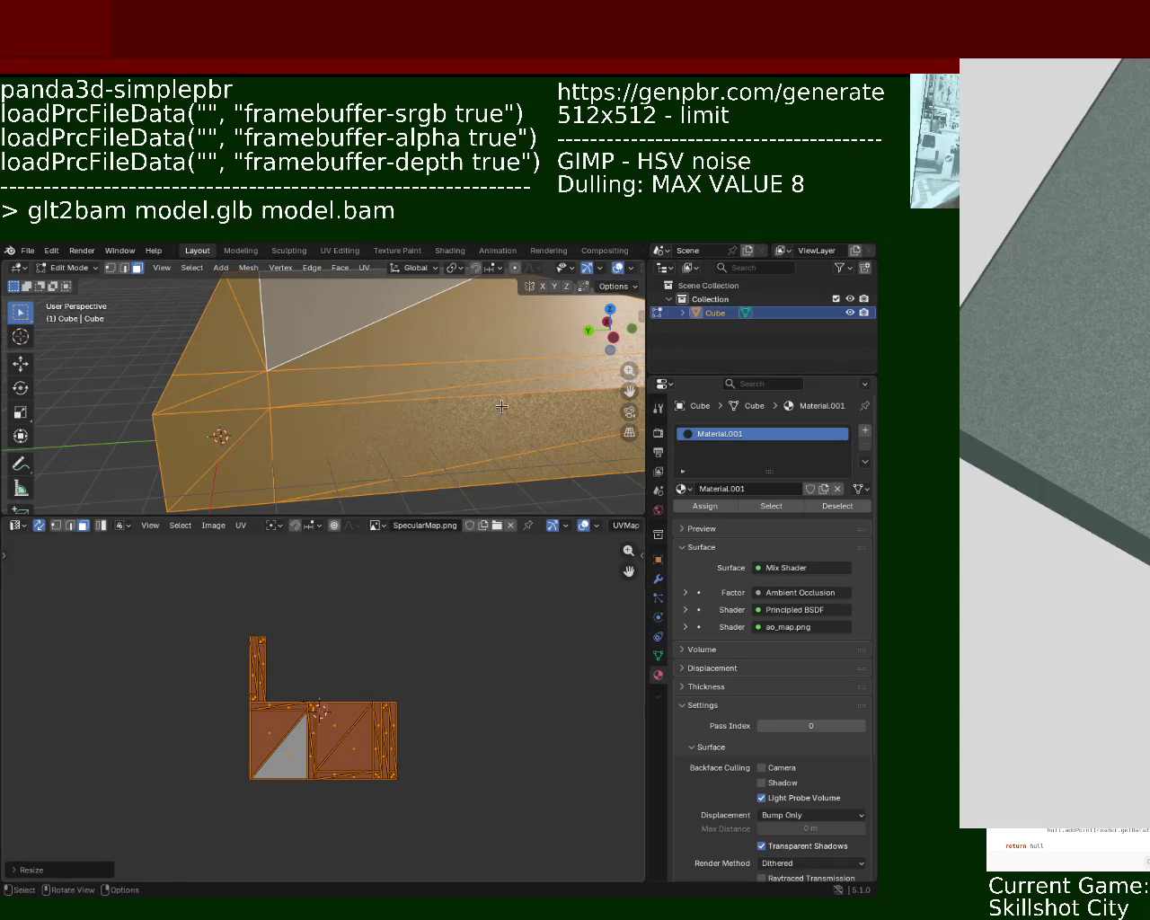
key(s)
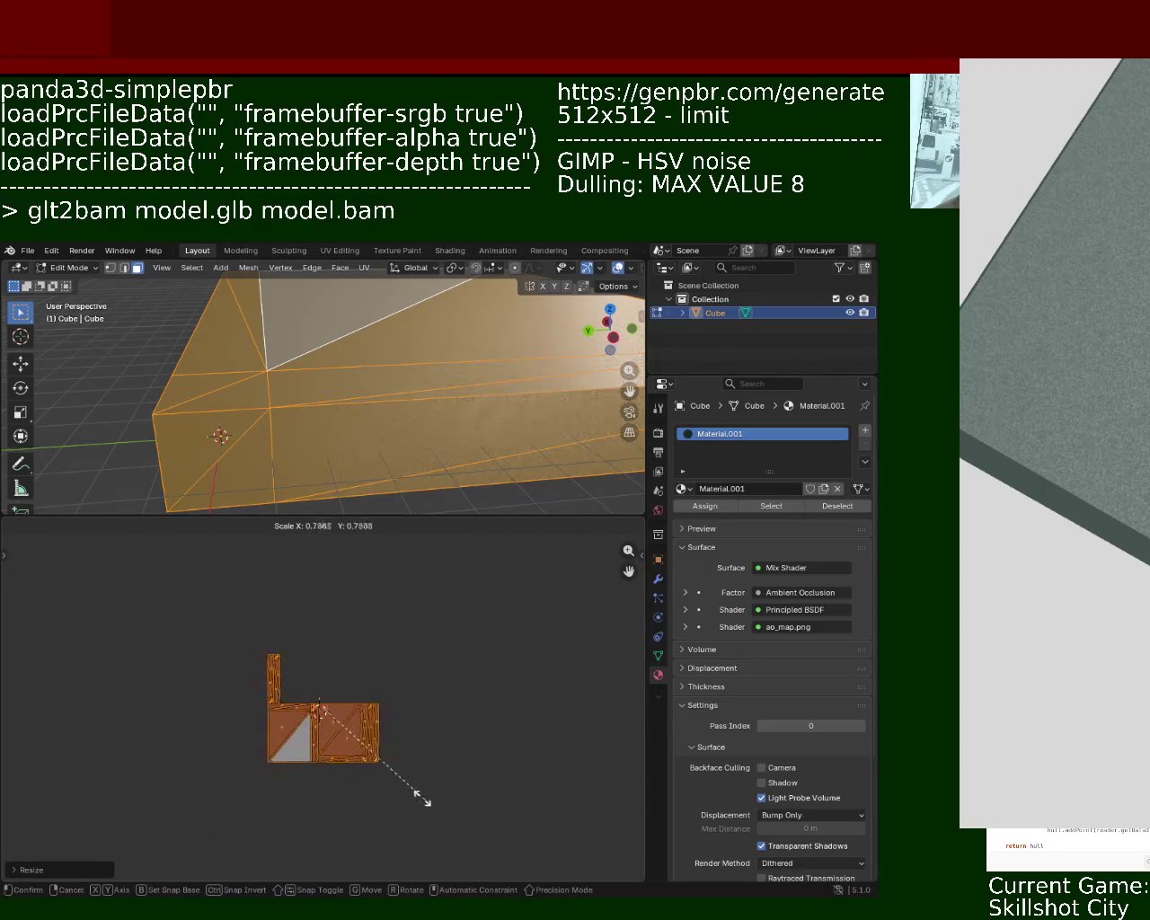
click(419, 801)
Save ground_1.blend and export the slab as glTF 2.0
key(ctrl+s)
click(28, 251)
mouse_move(51, 458)
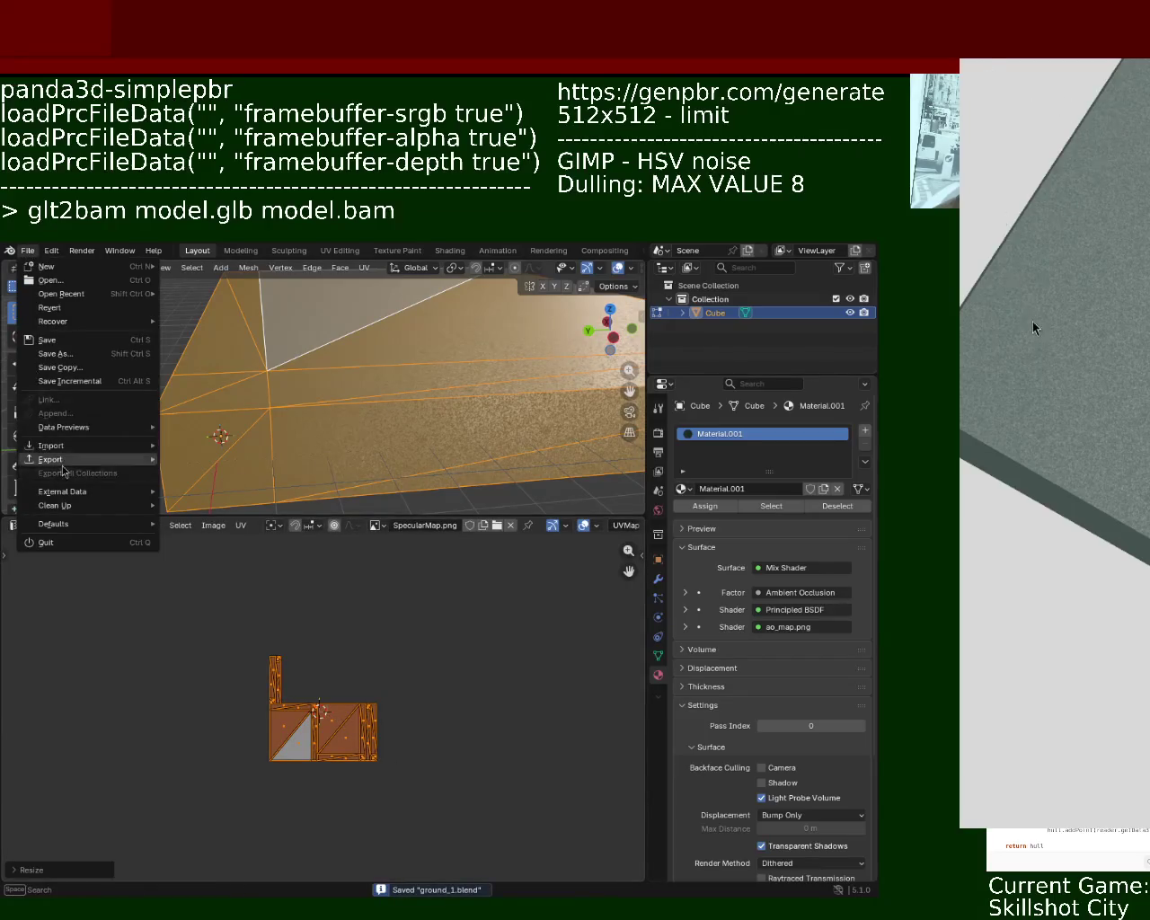
click(202, 584)
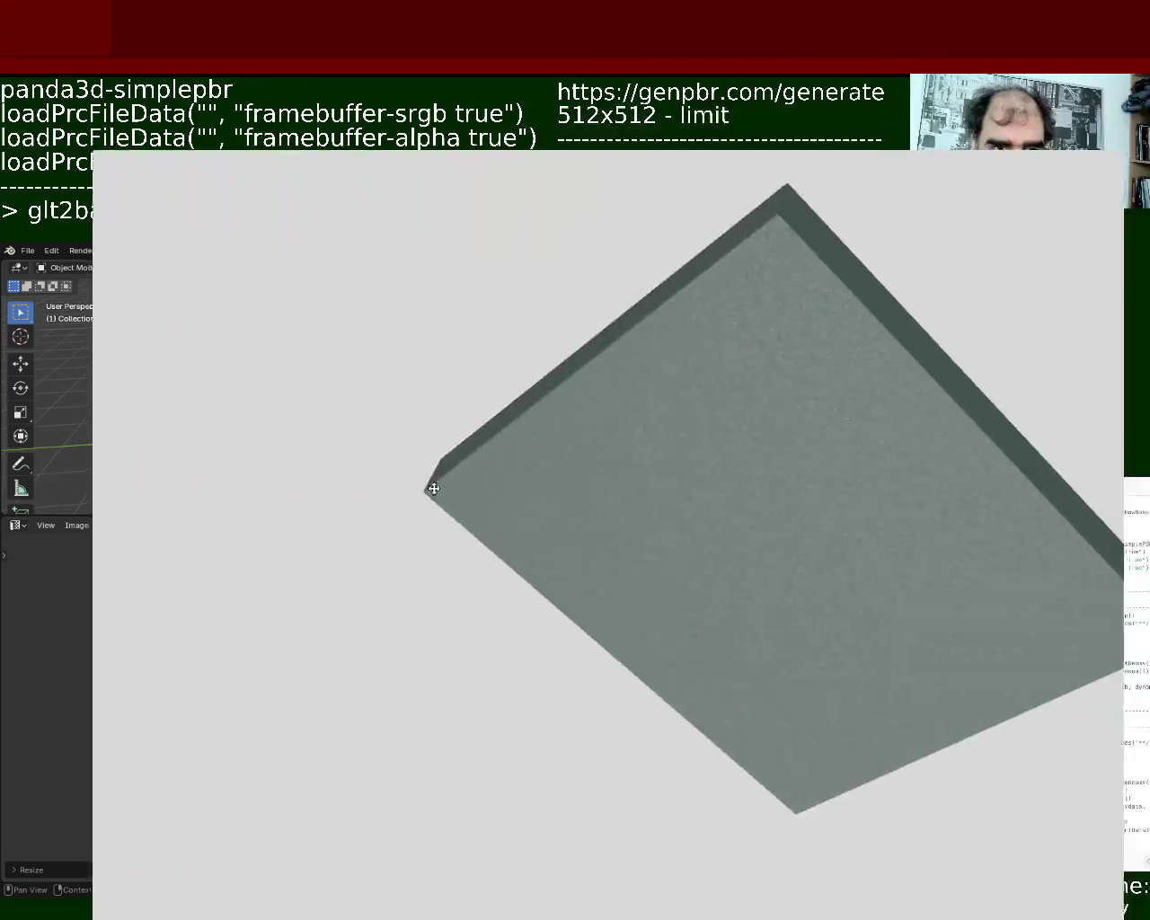
Orbit the preview to a new slab angle and move its window down and right
mouse_move(708, 612)
middle_down()
mouse_move(720, 685)
mouse_move(875, 320)
mouse_move(793, 323)
mouse_move(816, 380)
mouse_move(807, 336)
mouse_move(772, 369)
mouse_move(839, 342)
mouse_move(692, 379)
mouse_move(536, 477)
mouse_move(544, 403)
mouse_move(469, 512)
mouse_move(521, 598)
mouse_move(603, 461)
mouse_move(443, 334)
mouse_move(591, 347)
mouse_move(713, 403)
mouse_move(713, 447)
mouse_move(620, 358)
middle_up()
mouse_move(504, 351)
alt+mouse_down()
mouse_move(734, 647)
mouse_move(729, 717)
alt+mouse_up()
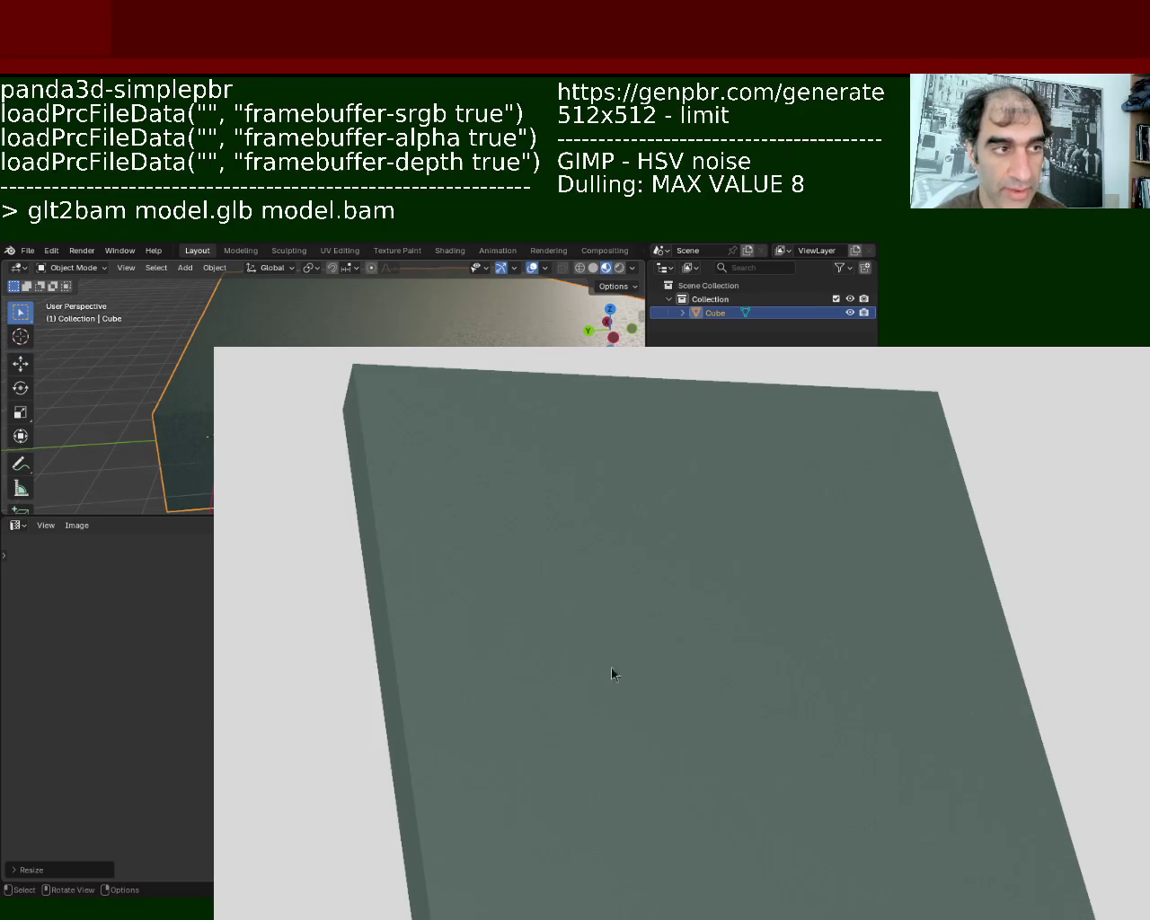
Close the preview with Escape, move the window up-left and zoom in on the slab texture
key(Escape)
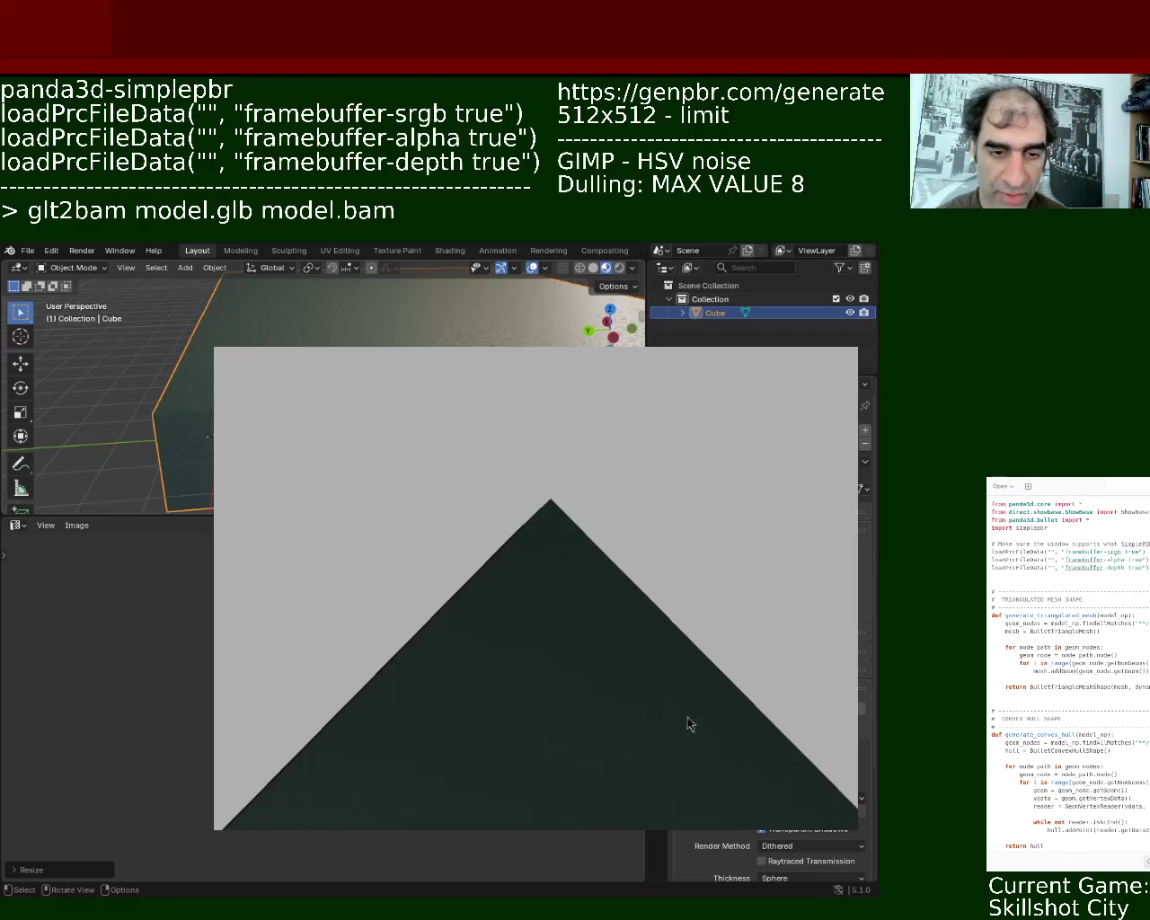
key(Escape)
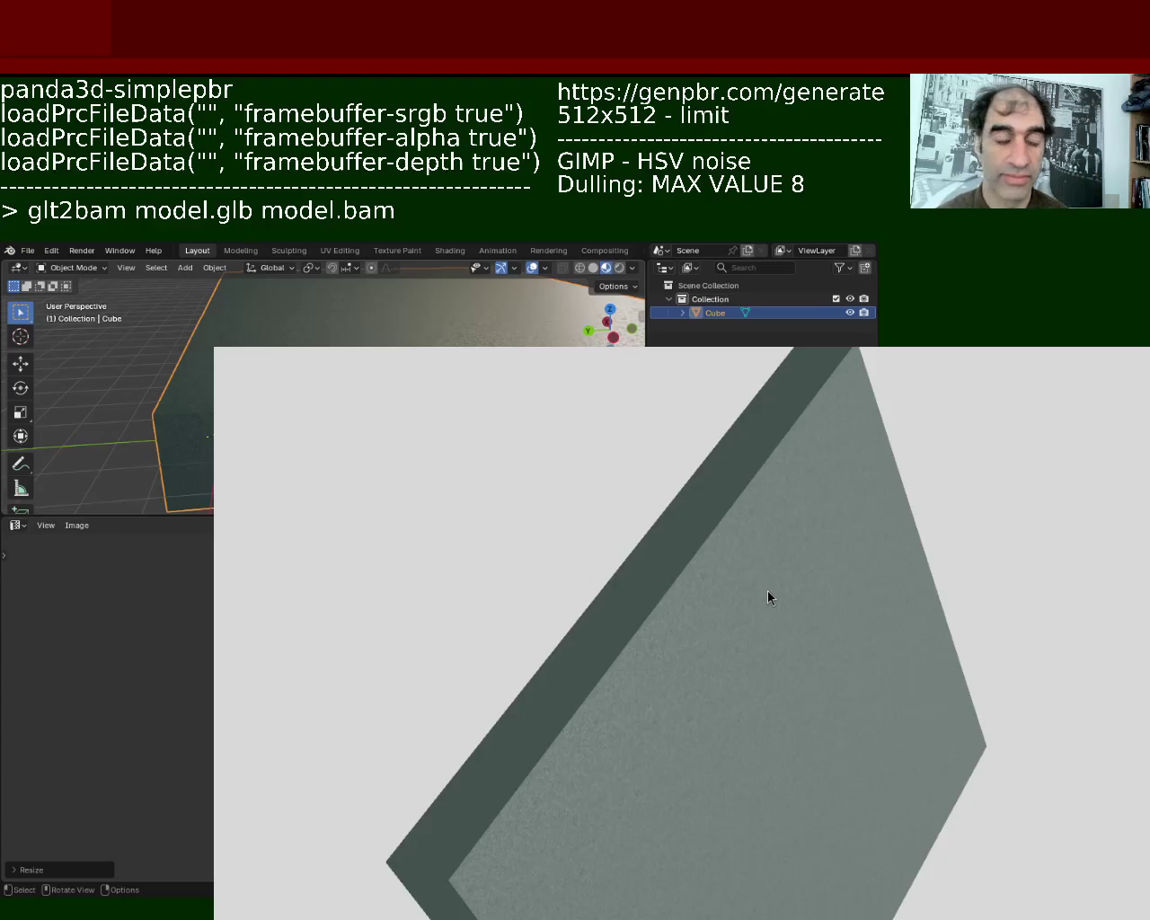
mouse_move(760, 673)
alt+mouse_down()
mouse_move(470, 386)
mouse_move(422, 376)
alt+mouse_up()
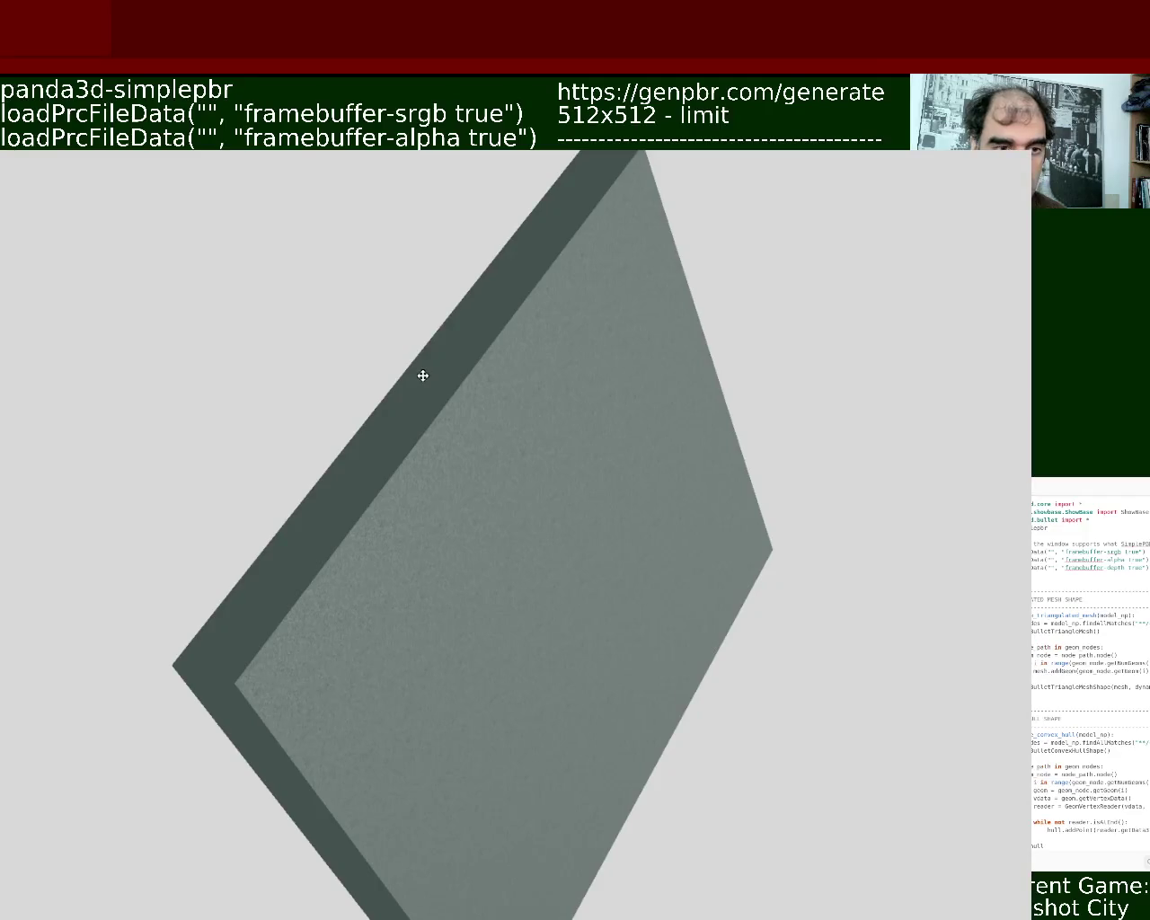
mouse_move(557, 615)
middle_down()
mouse_move(519, 602)
mouse_move(459, 612)
mouse_move(568, 644)
mouse_move(475, 507)
mouse_move(557, 688)
mouse_move(523, 601)
mouse_move(541, 655)
mouse_move(559, 619)
middle_up()
mouse_move(559, 617)
right_down()
mouse_move(556, 687)
mouse_move(567, 629)
right_up()
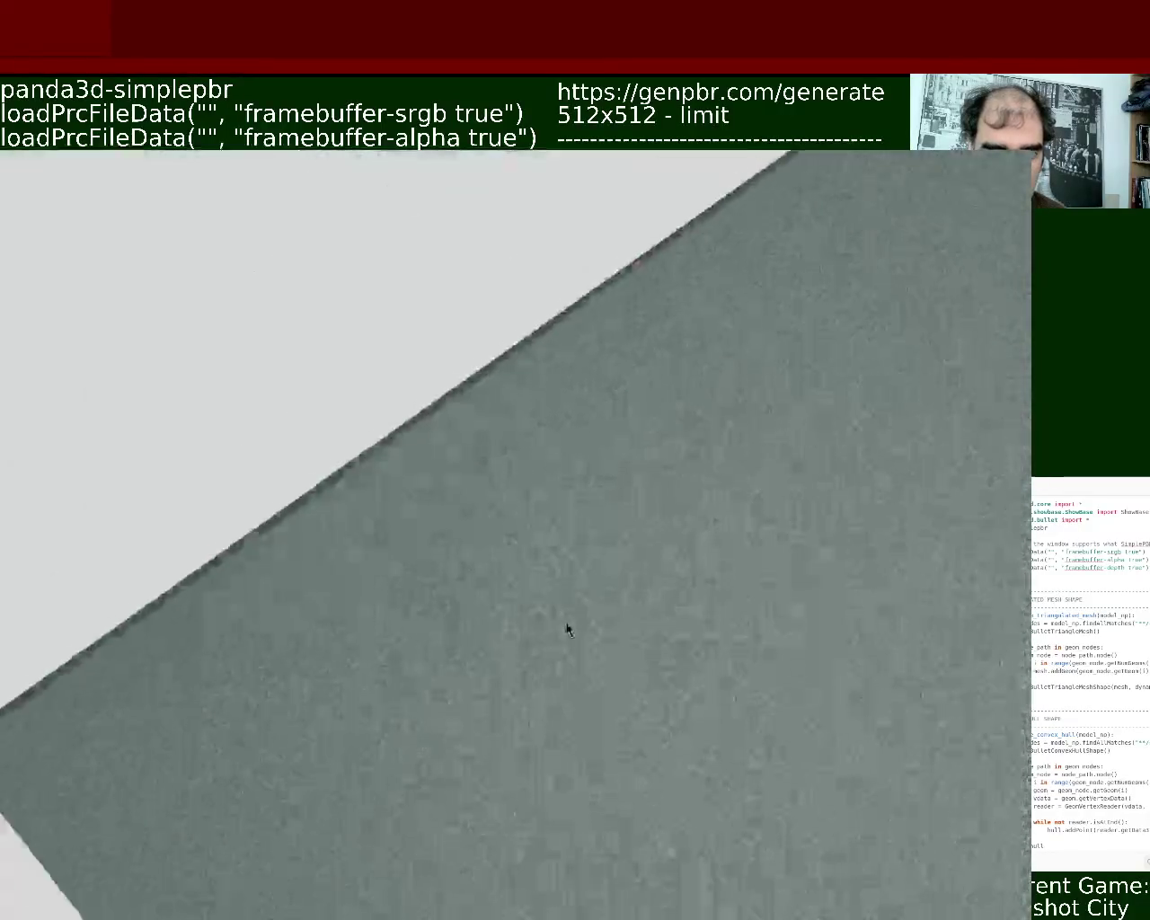
middle_drag(567, 629, 554, 626)
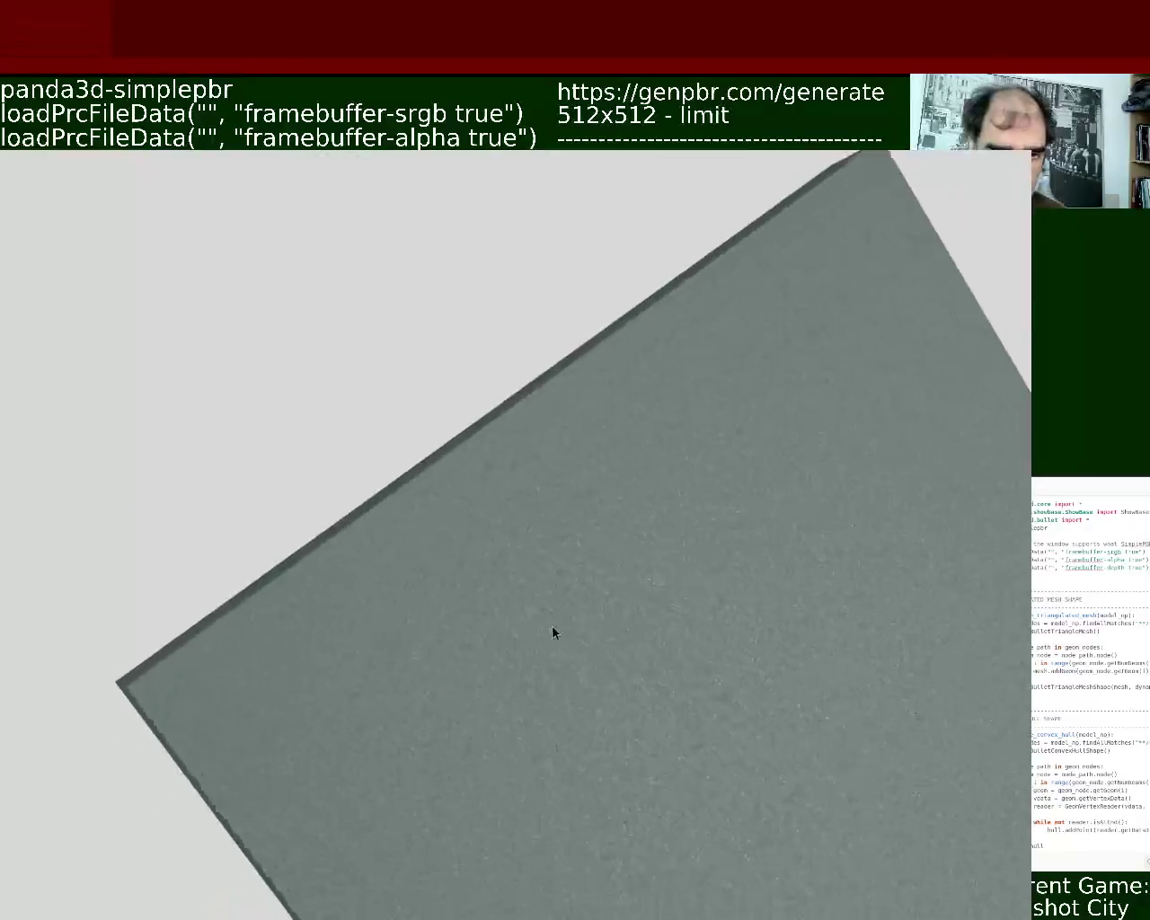
right_drag(554, 626, 555, 674)
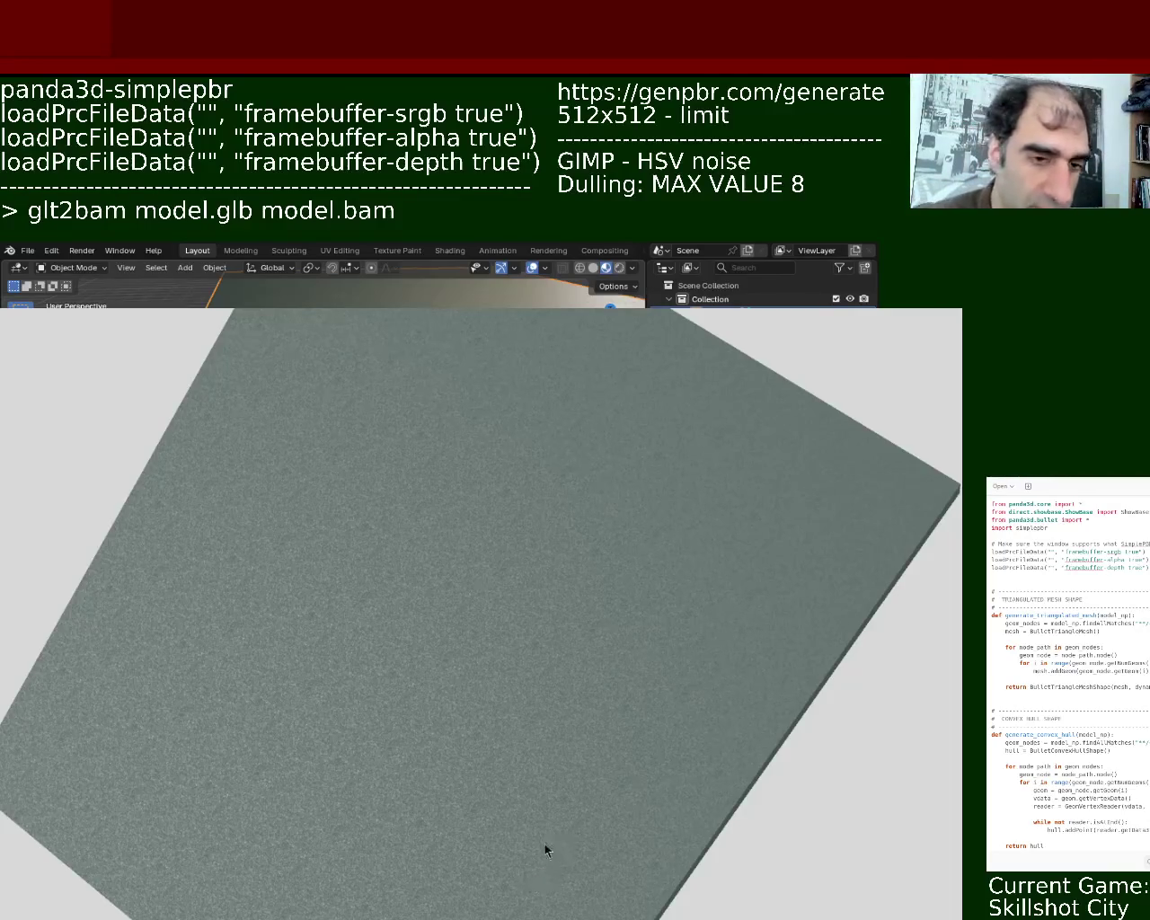
Orbit and zoom around the slab, tilting it like a wall, then move the window aside
scroll(454, 710, up, 5)
scroll(442, 745, up, 3)
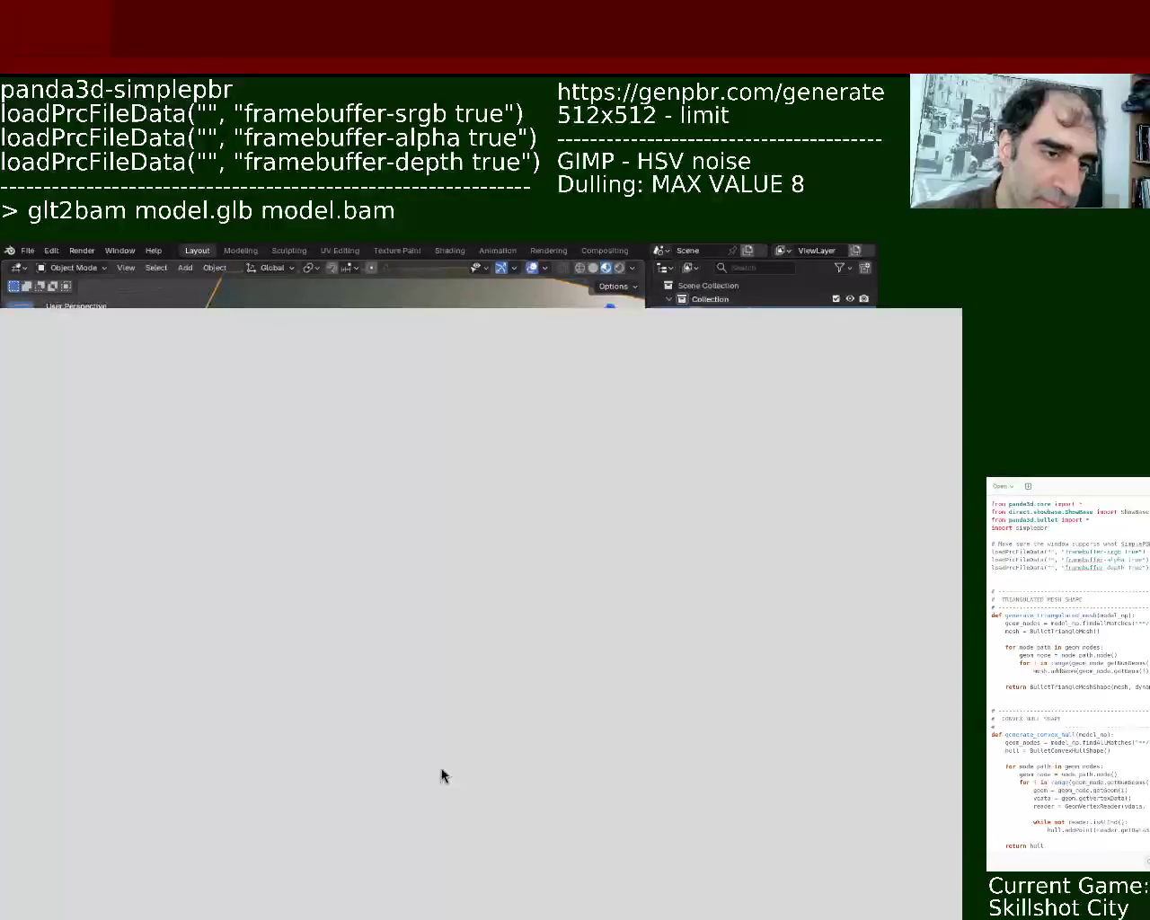
middle_drag(450, 753, 482, 688)
scroll(490, 816, down, 5)
mouse_move(490, 816)
middle_down()
mouse_move(354, 760)
mouse_move(654, 805)
mouse_move(499, 824)
mouse_move(386, 794)
mouse_move(456, 847)
mouse_move(500, 762)
mouse_move(383, 762)
mouse_move(495, 840)
mouse_move(512, 740)
mouse_move(353, 681)
mouse_move(458, 764)
mouse_move(612, 529)
mouse_move(644, 518)
middle_up()
mouse_move(628, 580)
middle_down()
mouse_move(667, 736)
mouse_move(622, 654)
mouse_move(554, 616)
middle_up()
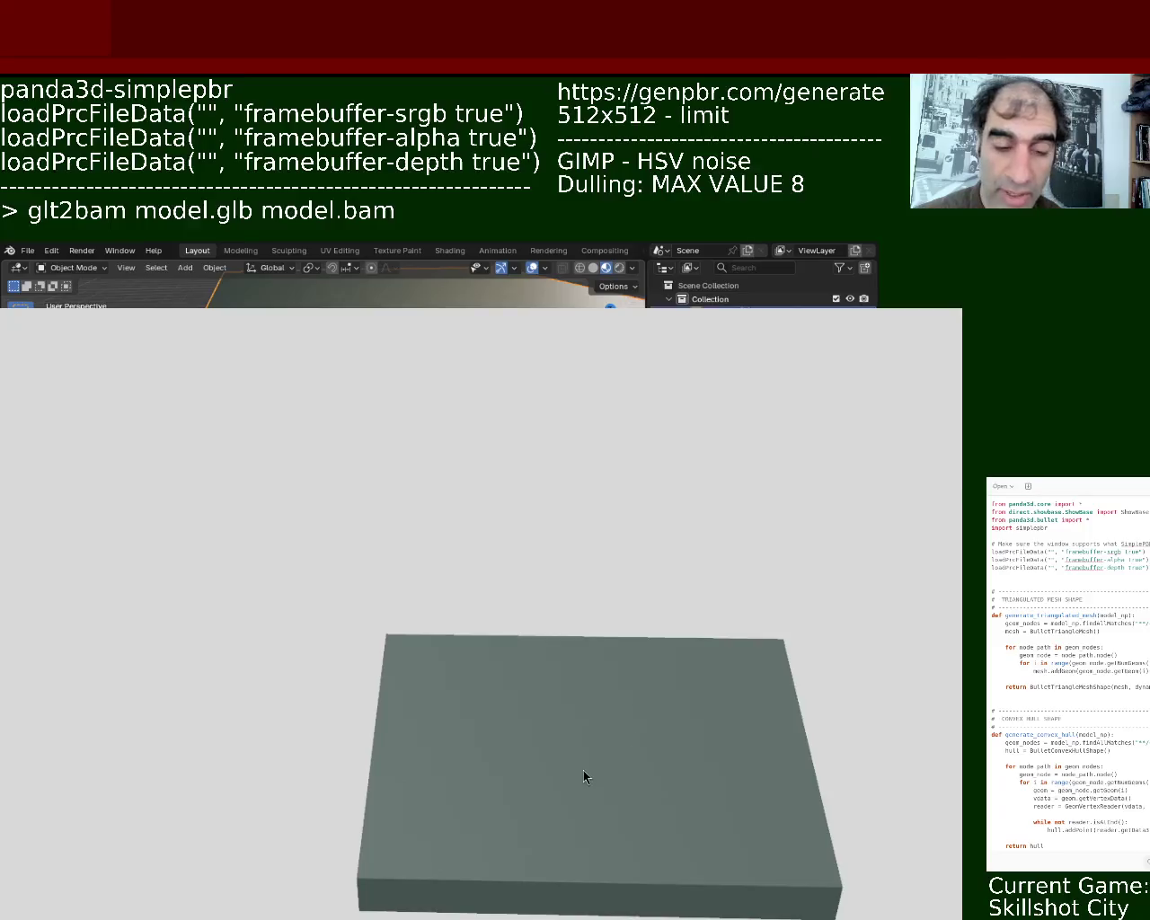
middle_drag(578, 760, 467, 789)
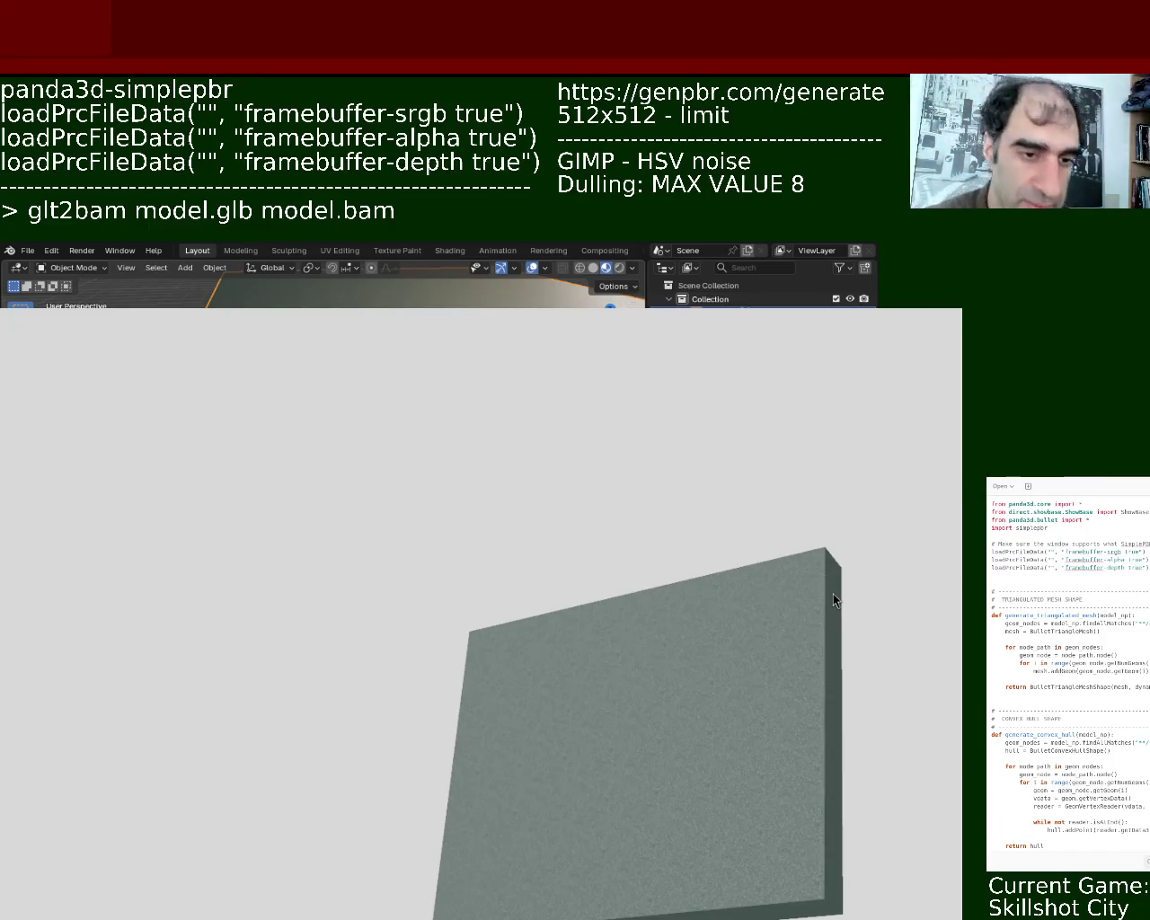
mouse_move(544, 751)
middle_down()
mouse_move(544, 673)
mouse_move(580, 831)
mouse_move(617, 818)
mouse_move(451, 811)
mouse_move(741, 732)
mouse_move(764, 747)
mouse_move(529, 668)
middle_up()
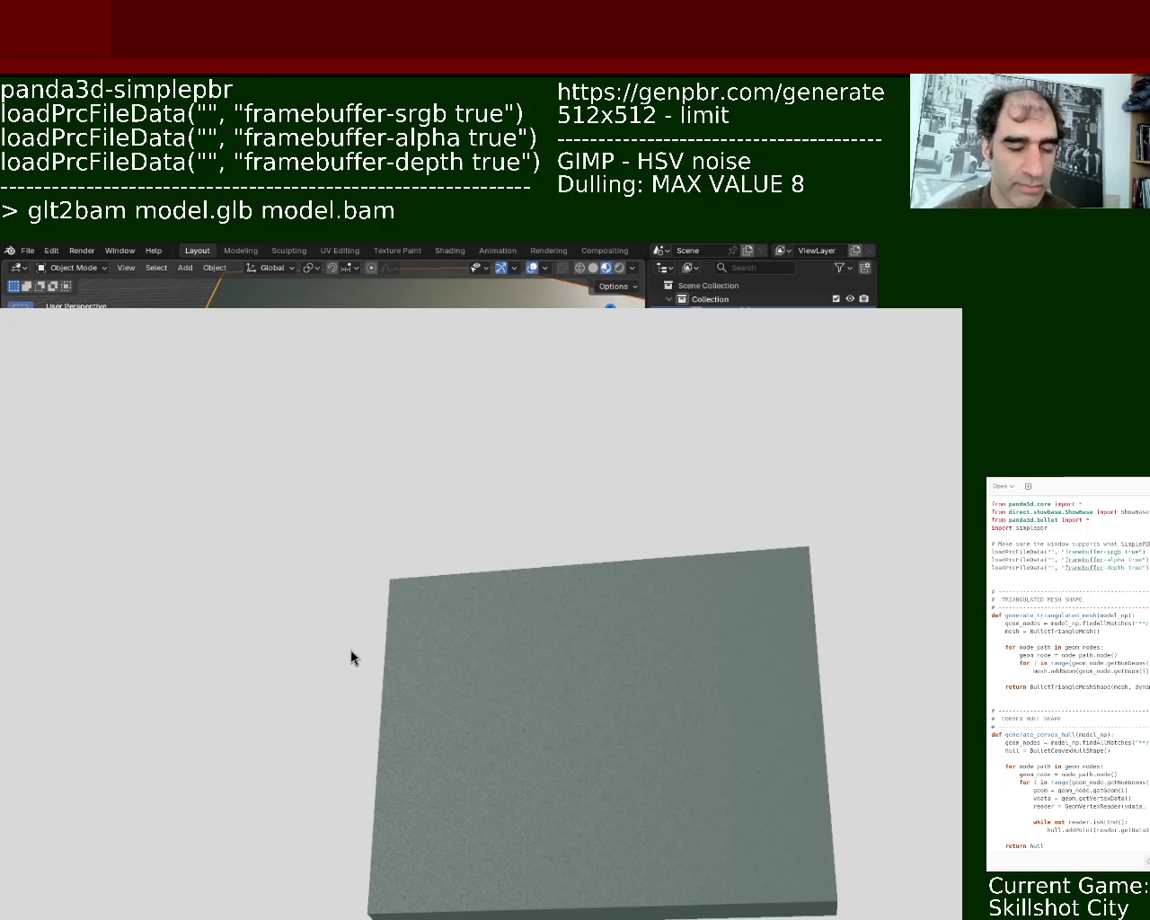
mouse_move(557, 828)
middle_down()
mouse_move(493, 912)
mouse_move(545, 802)
mouse_move(561, 859)
middle_up()
mouse_move(256, 650)
alt+mouse_down()
mouse_move(1116, 267)
mouse_move(1093, 475)
mouse_move(832, 524)
mouse_move(712, 528)
alt+mouse_up()
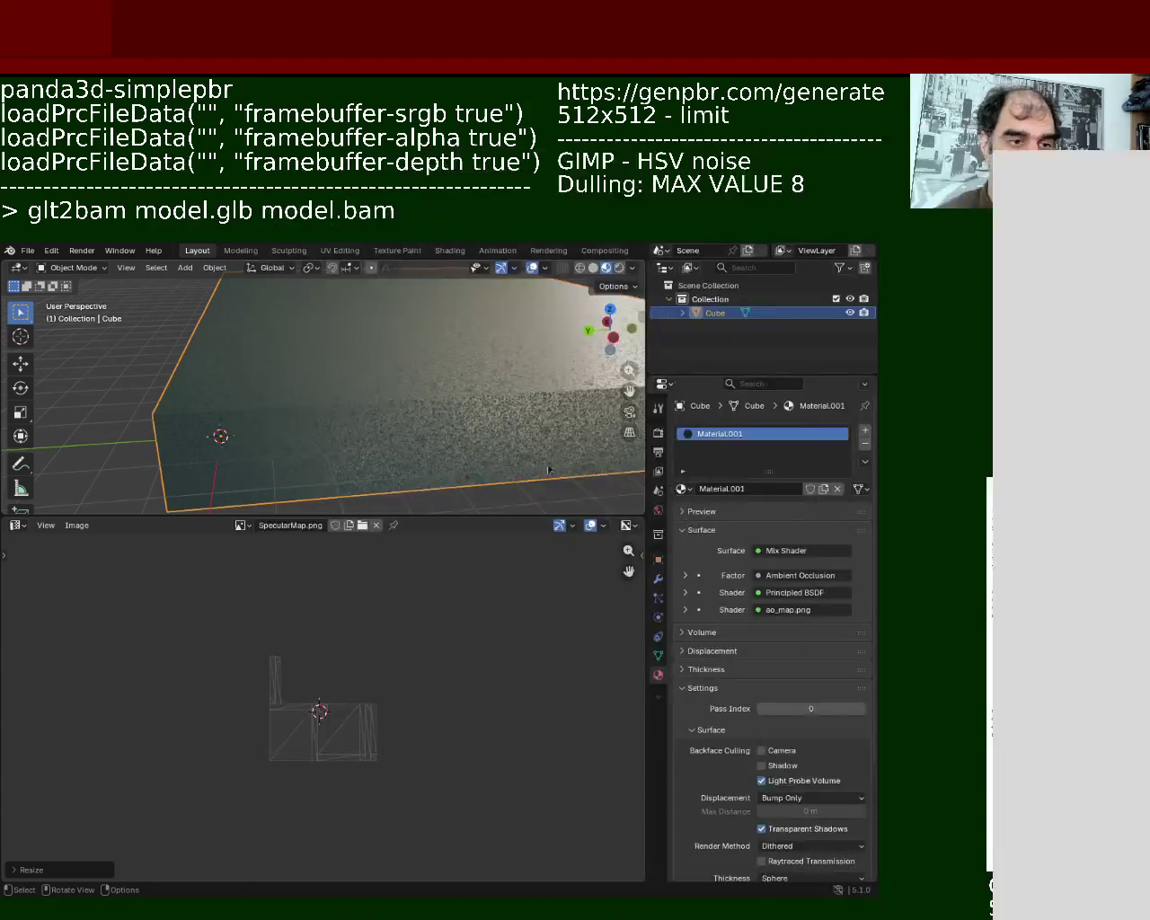
mouse_move(442, 472)
alt+mouse_down()
mouse_move(1011, 447)
mouse_move(899, 423)
mouse_move(488, 399)
mouse_move(749, 433)
alt+mouse_up()
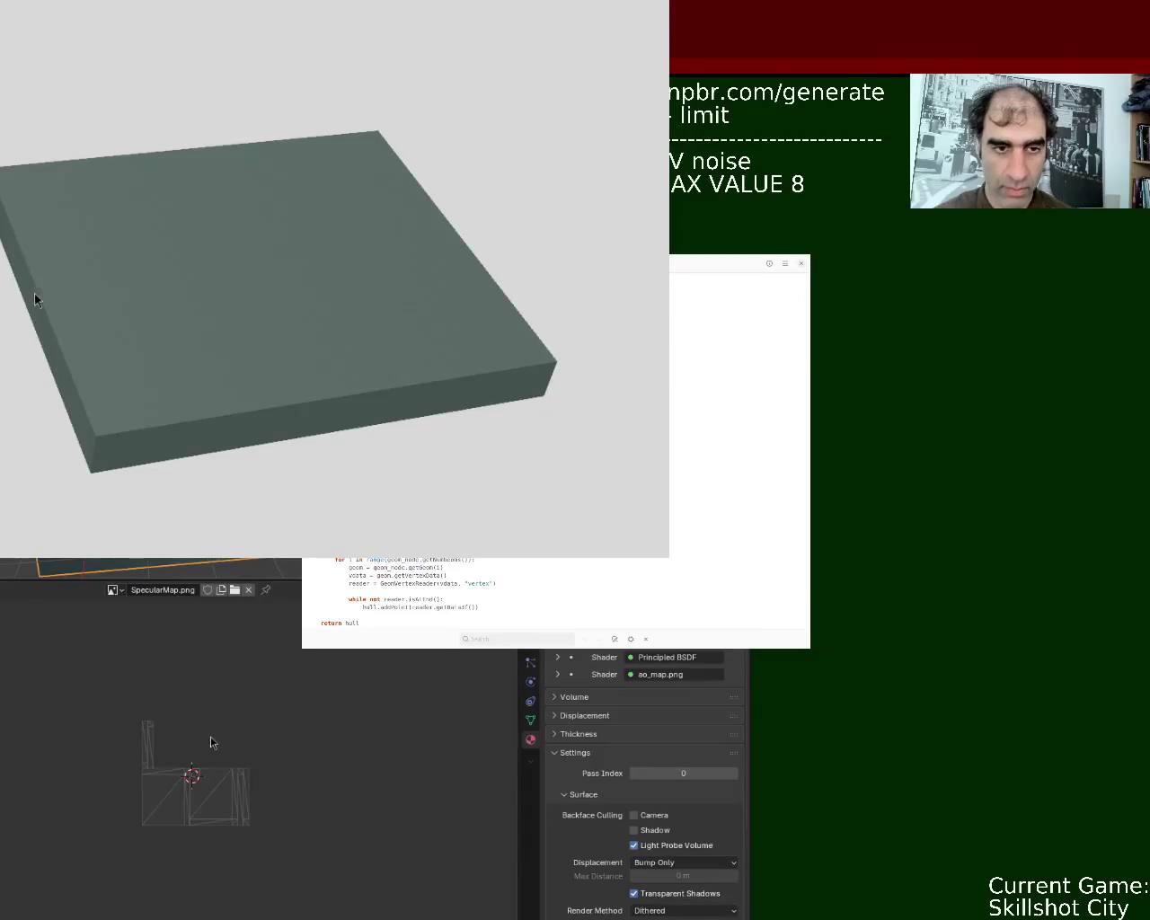
Raise main.py, highlight the SimplePBR framebuffer lines, and scroll through the mesh code
click(449, 634)
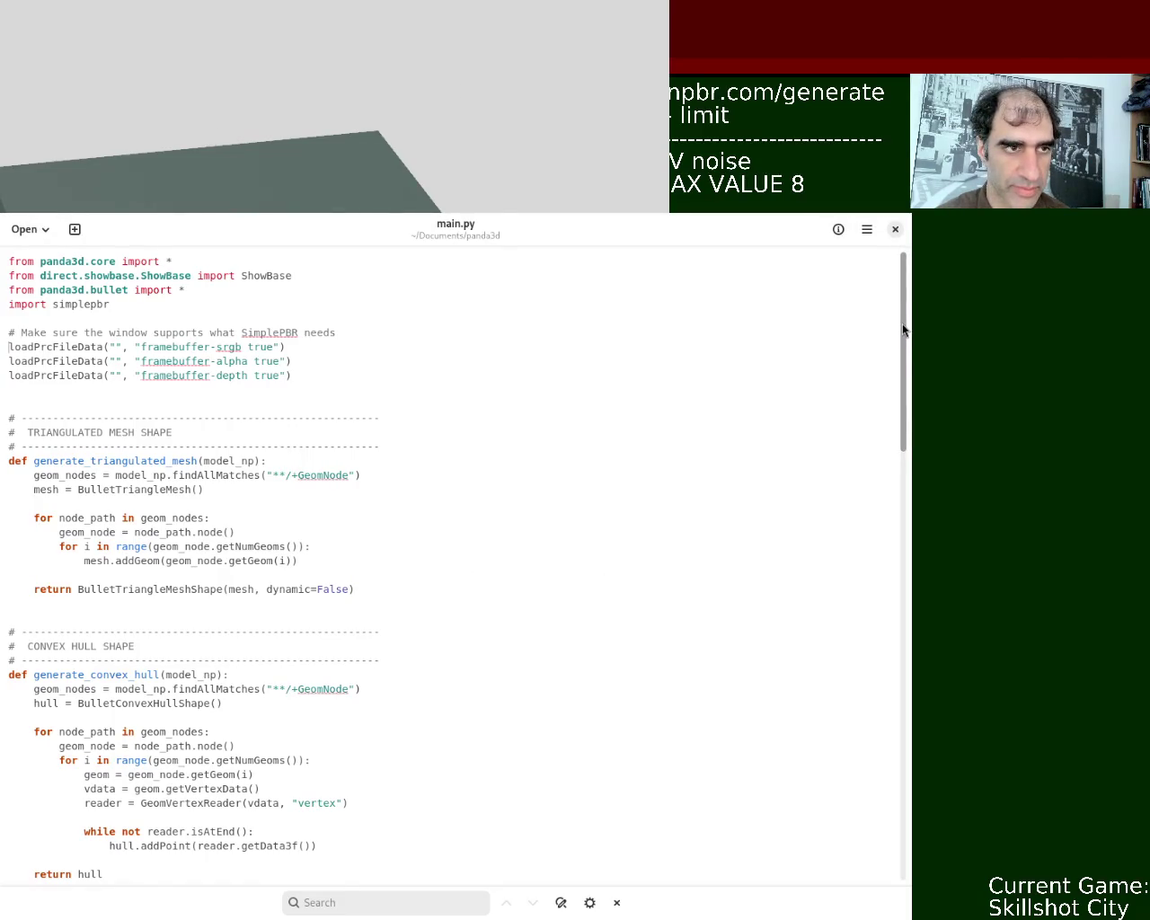
drag(305, 375, 432, 351)
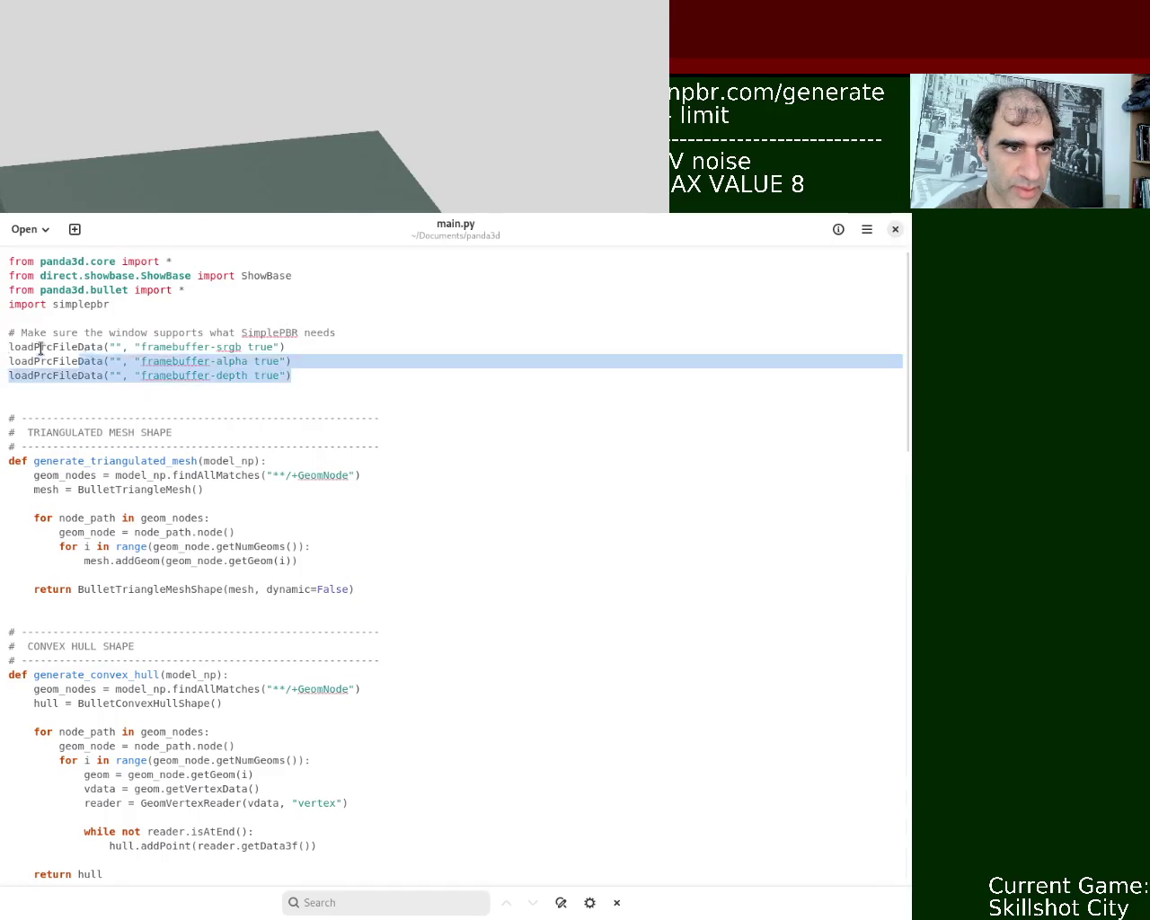
click(432, 351)
mouse_move(899, 333)
mouse_down()
mouse_move(906, 584)
mouse_move(913, 566)
mouse_up()
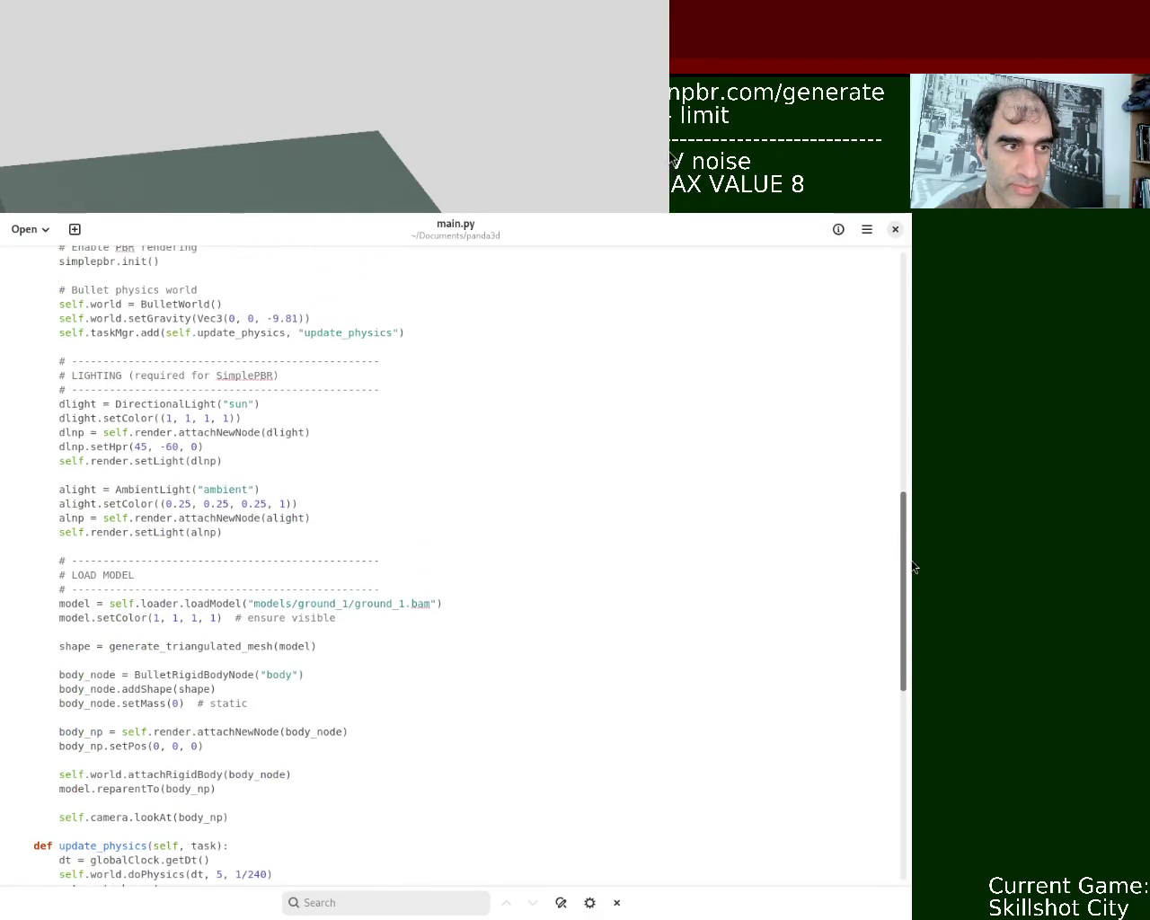
mouse_move(913, 566)
mouse_down()
mouse_move(913, 546)
mouse_move(913, 648)
mouse_up()
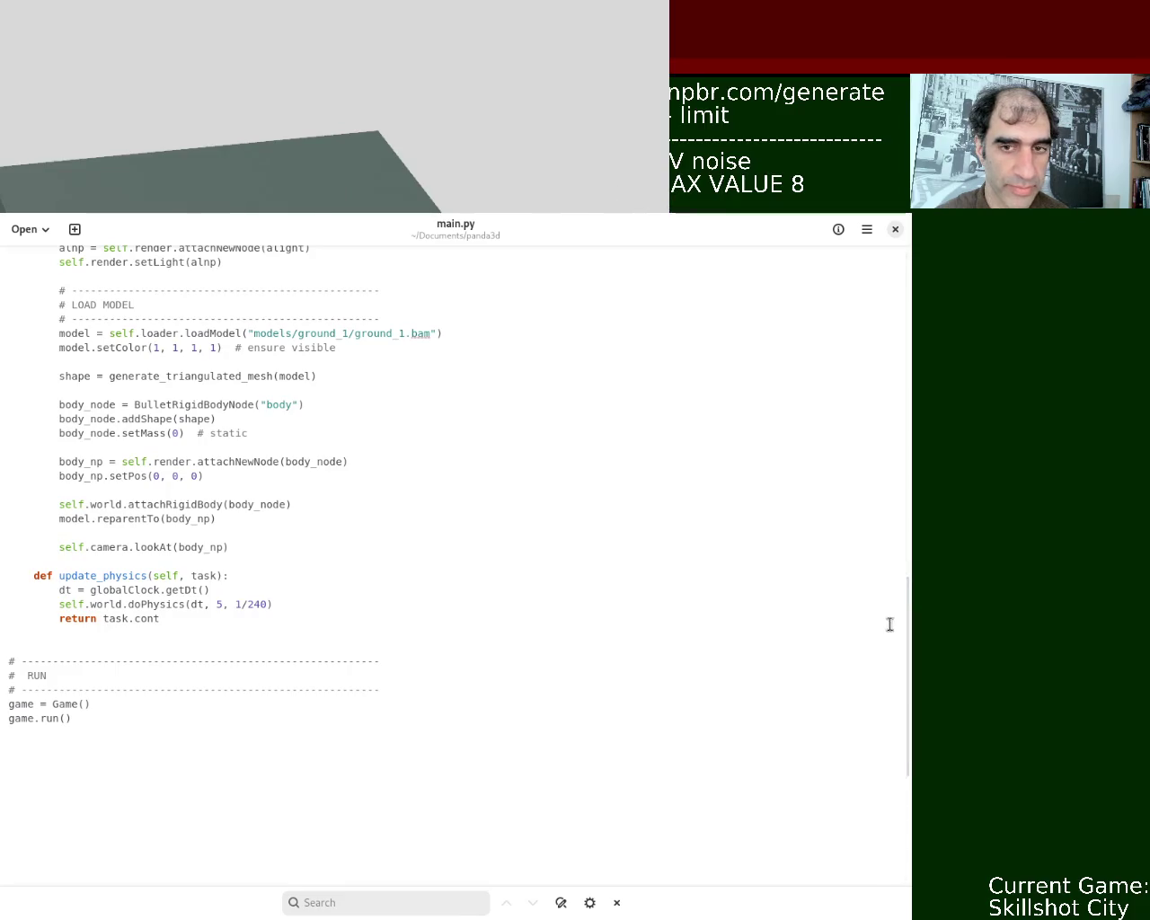
drag(908, 655, 914, 373)
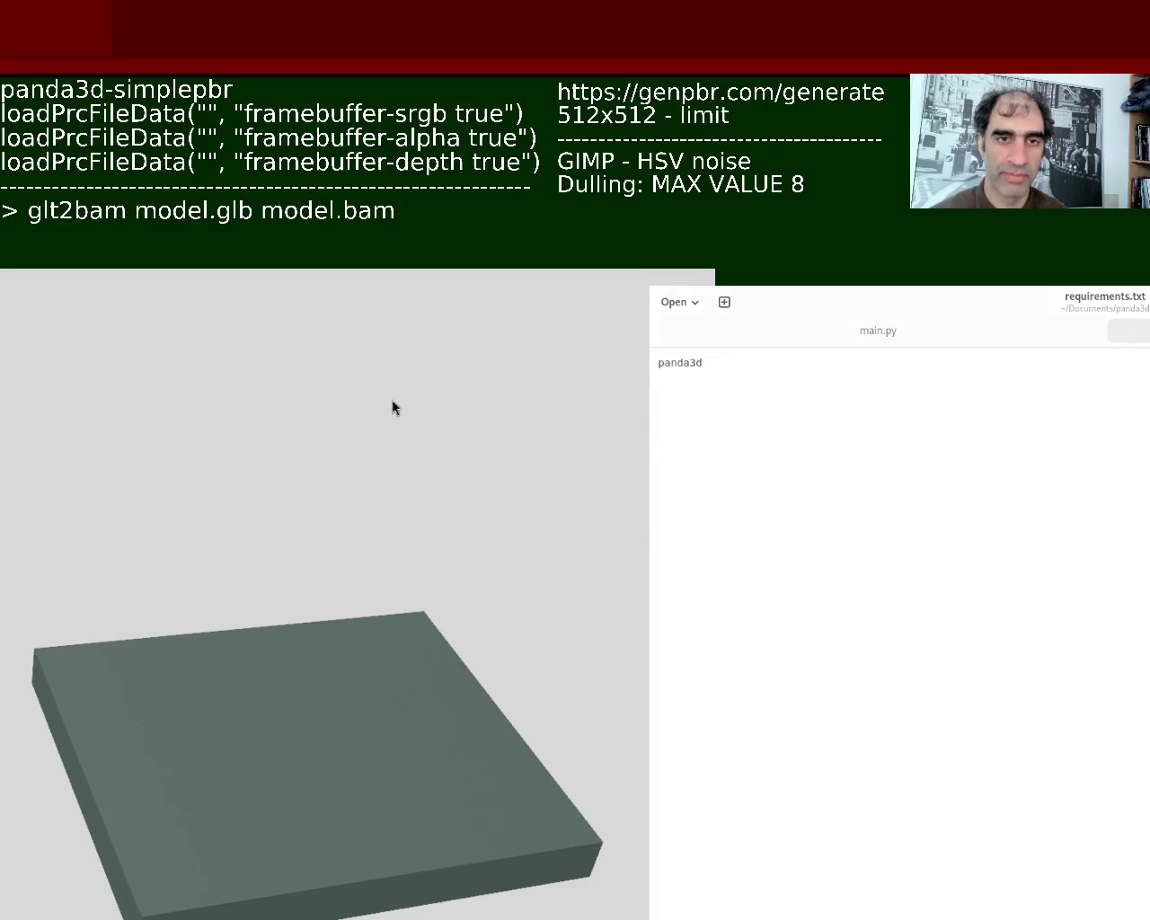
Add panda3d-simplepbr on a new line below panda3d in requirements.txt and save
key(alt+F7)
click(610, 496)
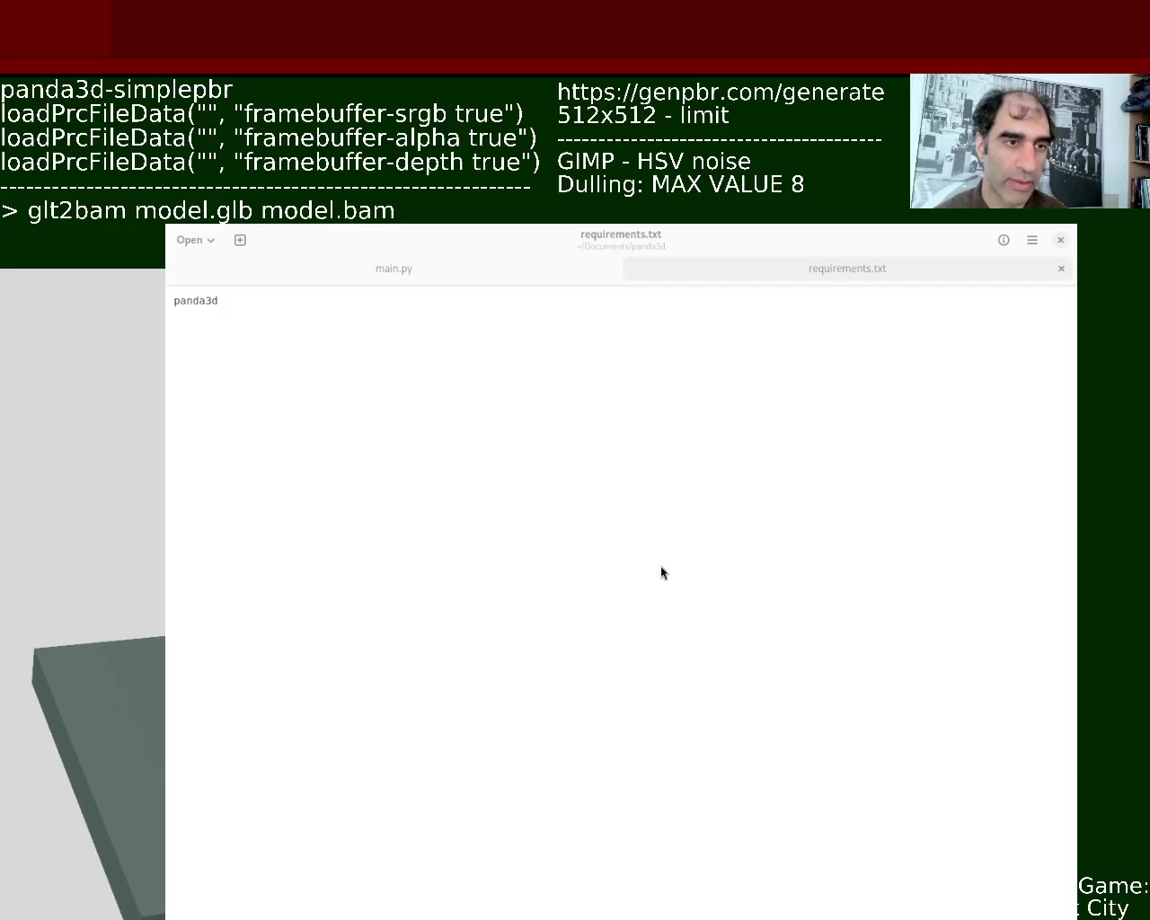
click(374, 352)
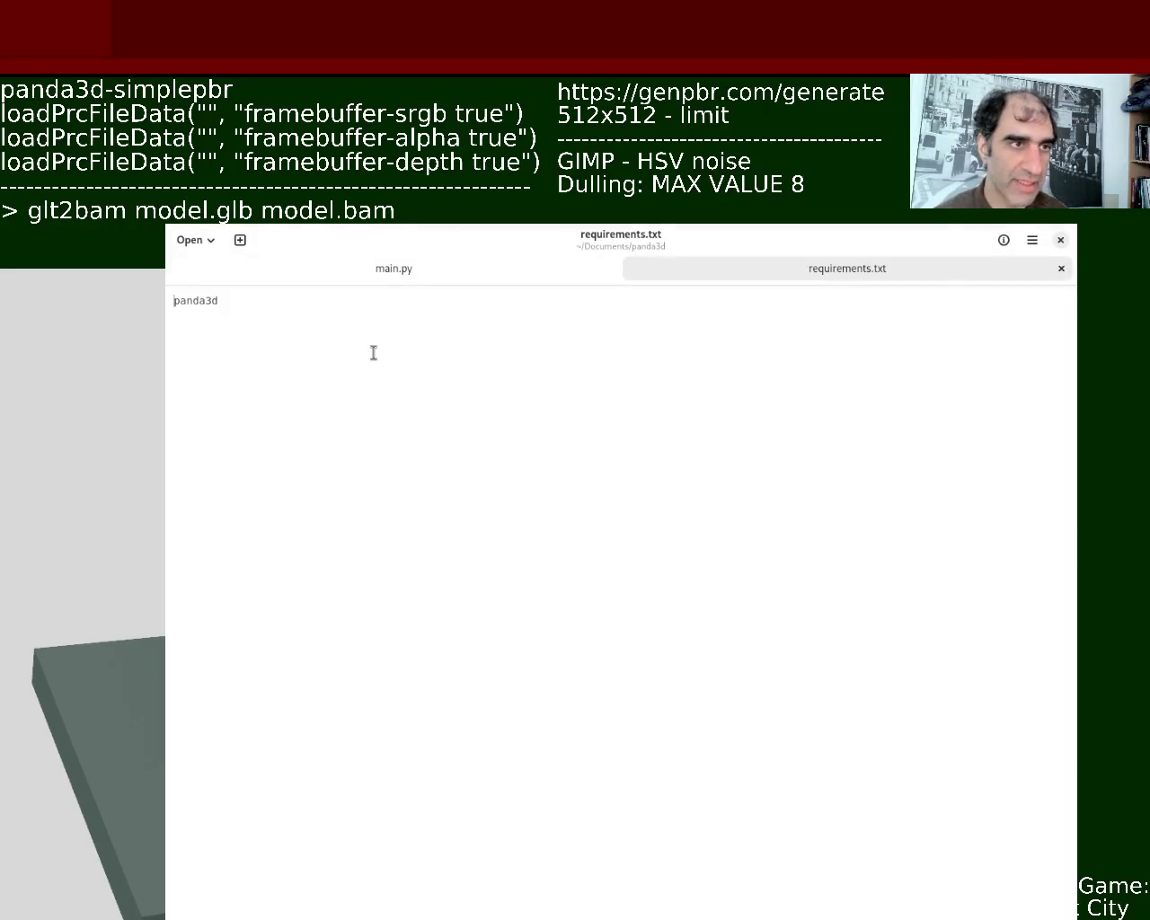
key(Return)
text(panda3d-simplepbr)
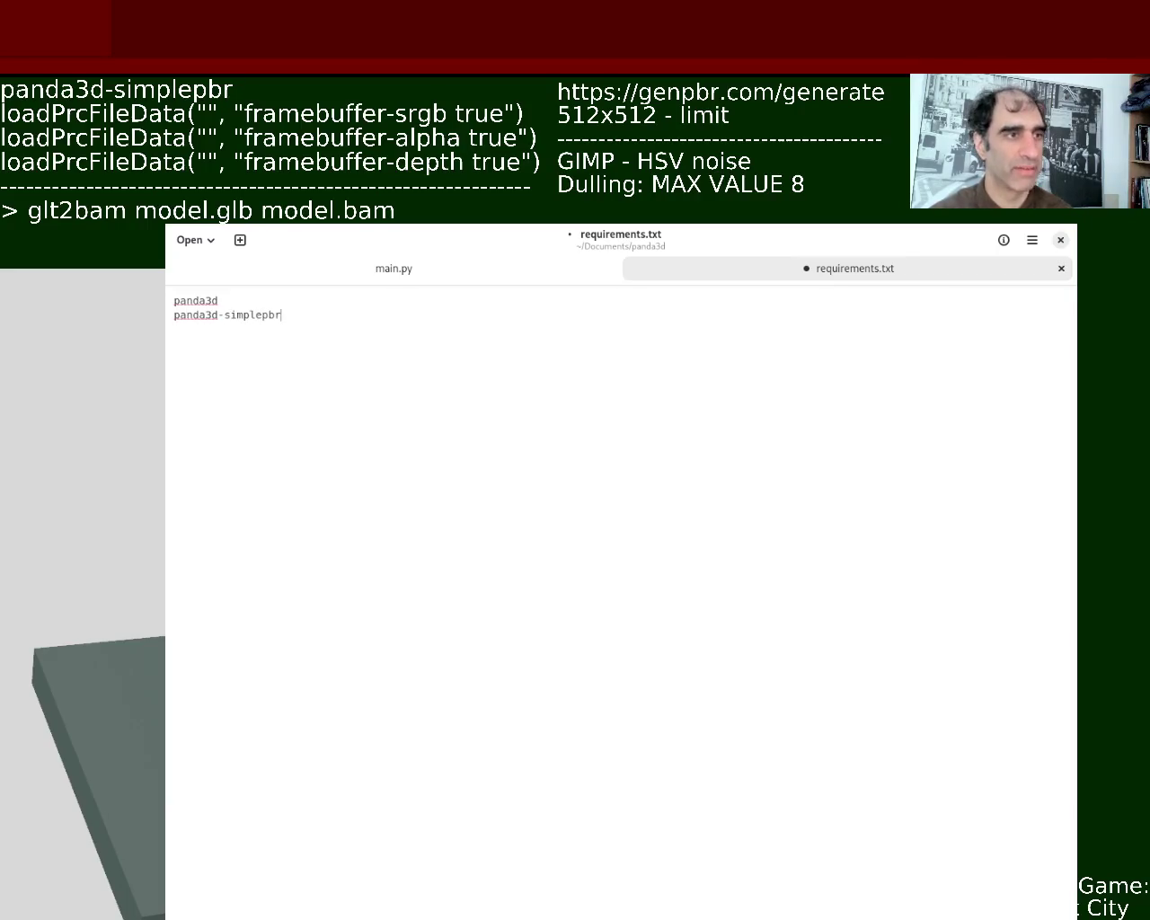
key(ctrl+s)
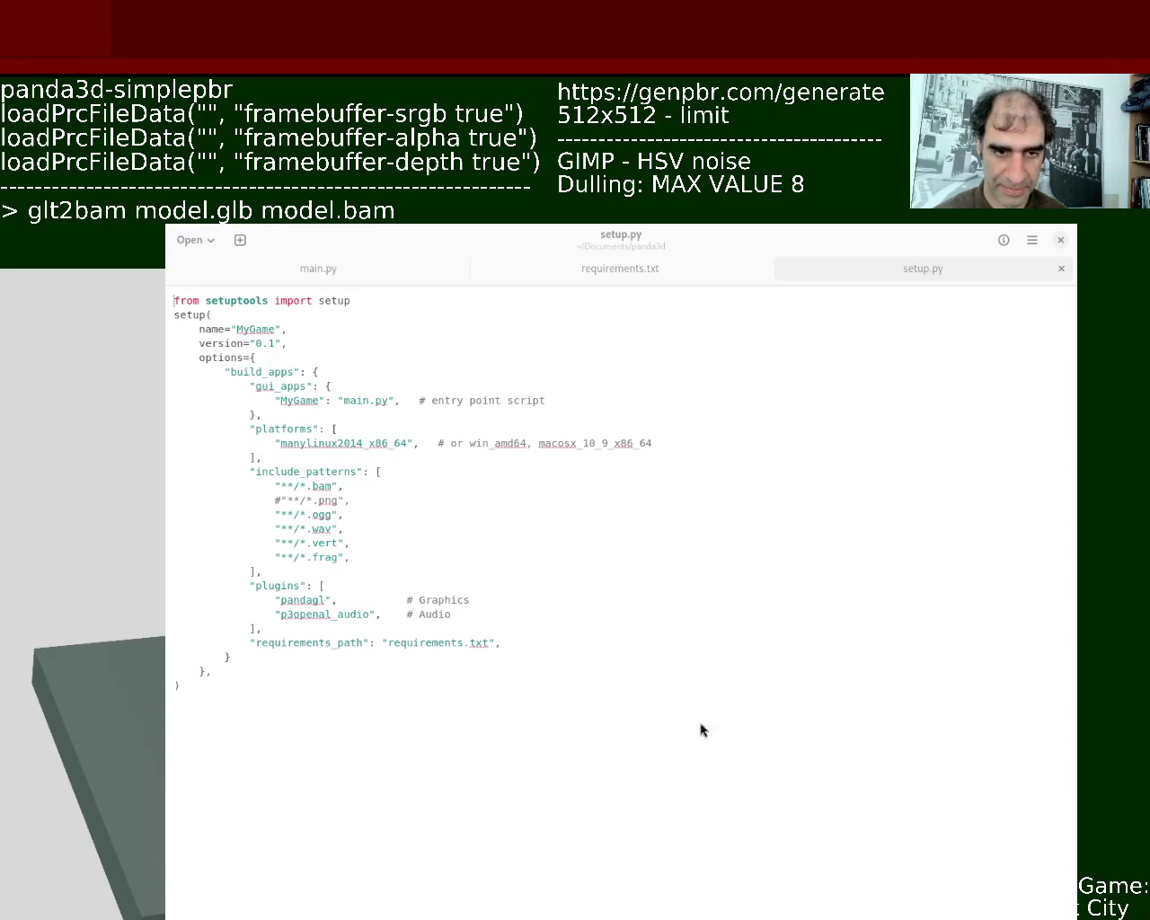
Delete the .vert and .frag lines from setup.py's include_patterns and save the file
click(490, 546)
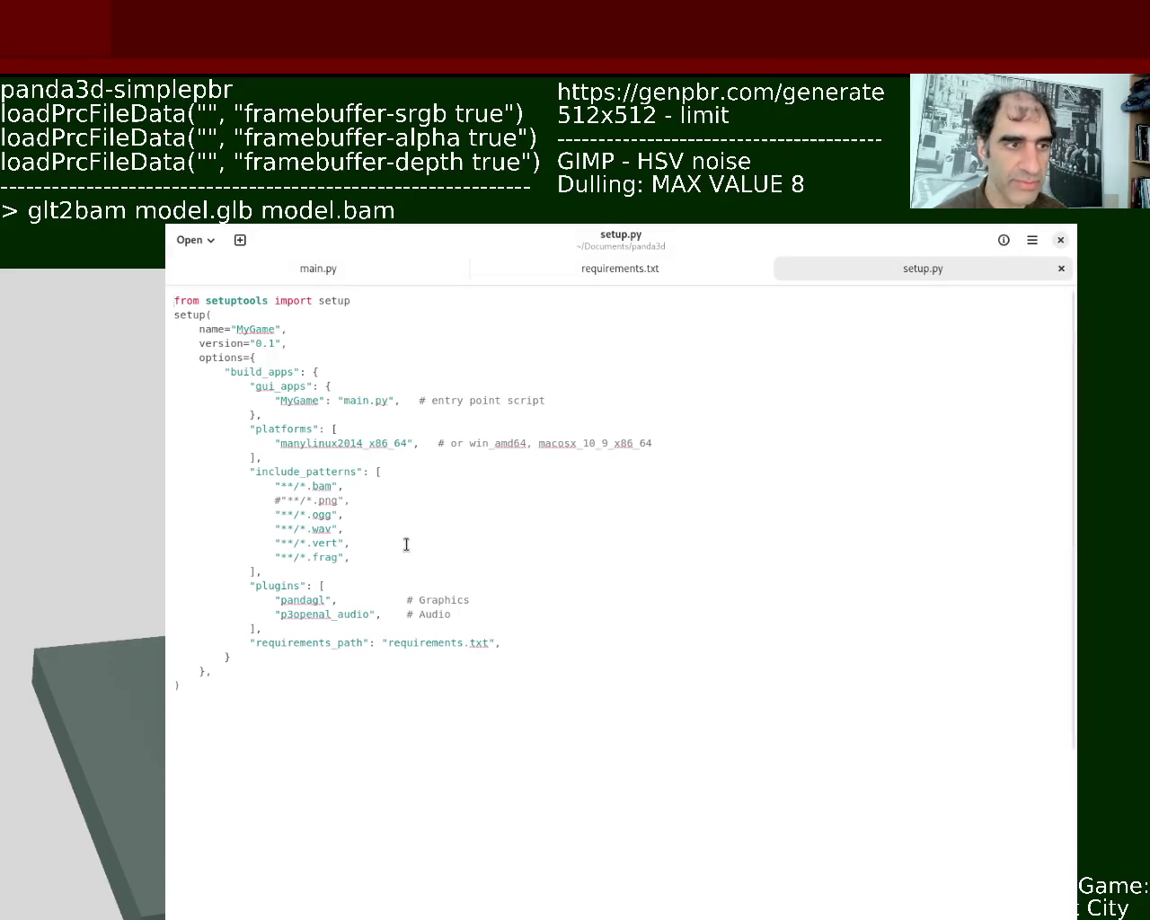
triple_click(312, 486)
triple_click(322, 500)
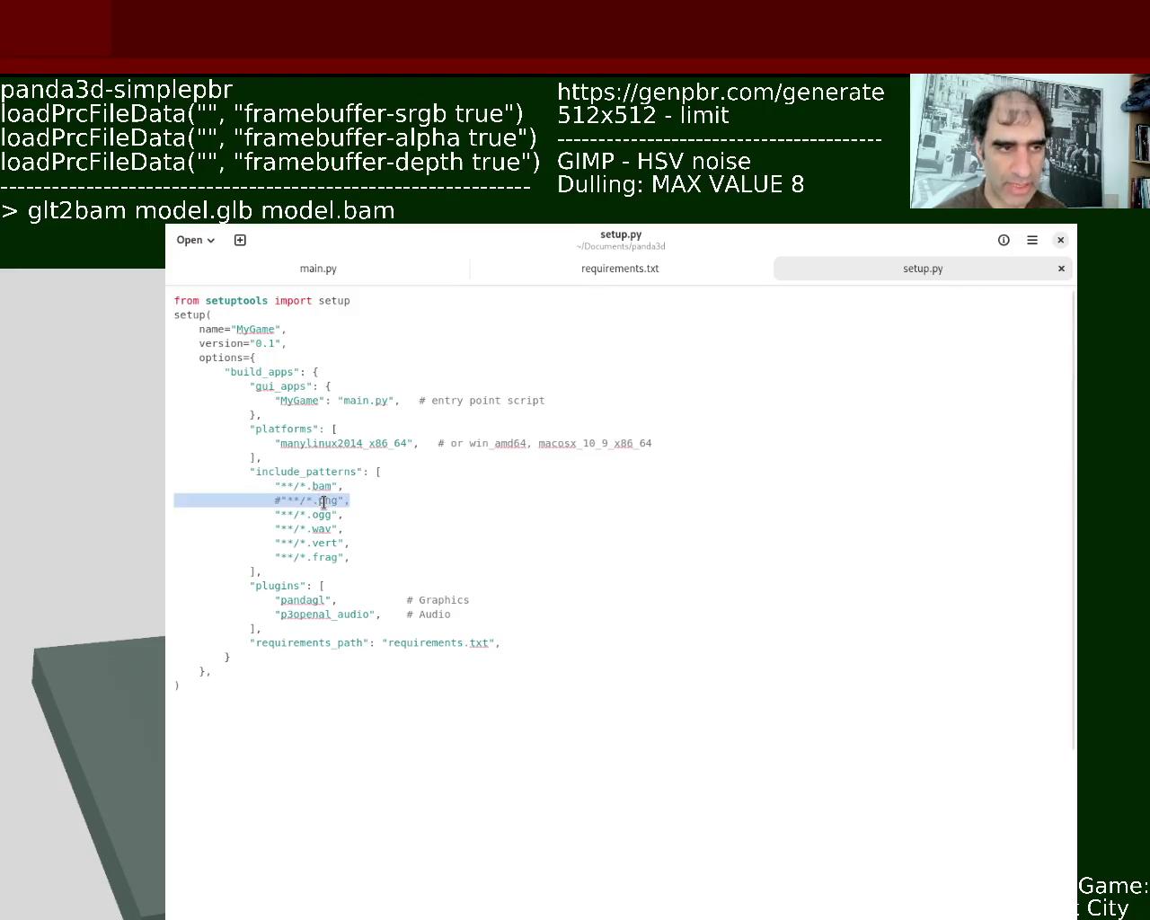
triple_click(325, 514)
triple_click(321, 529)
triple_click(319, 543)
drag(367, 556, 165, 543)
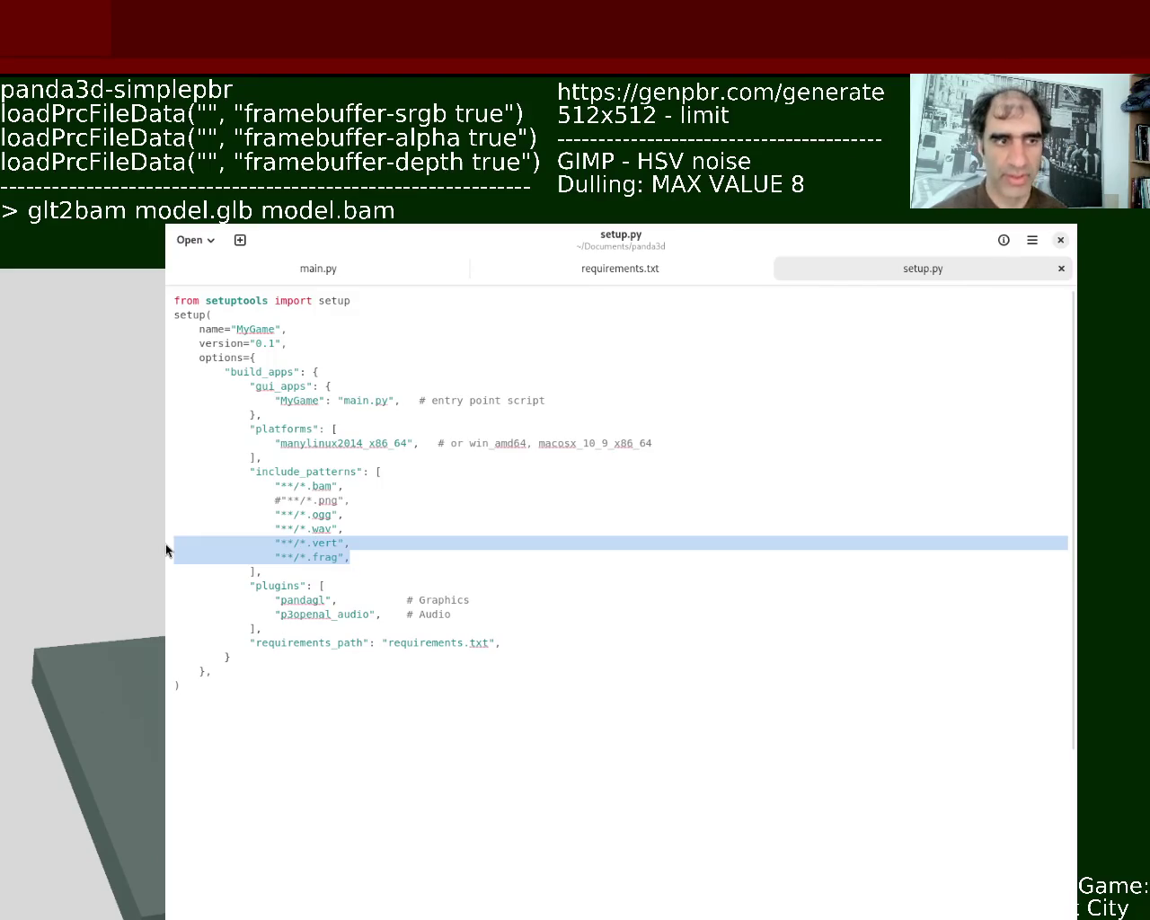
key(BackSpace)
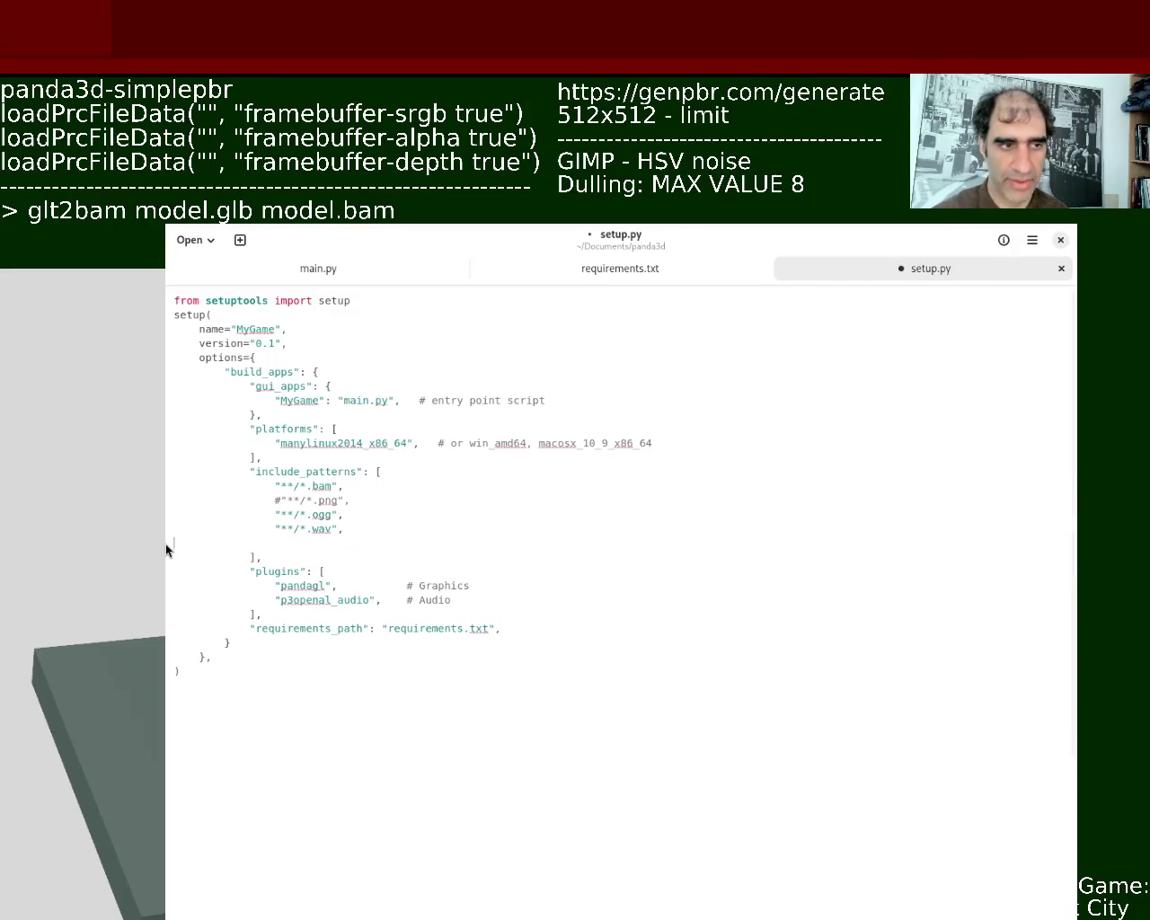
key(BackSpace)
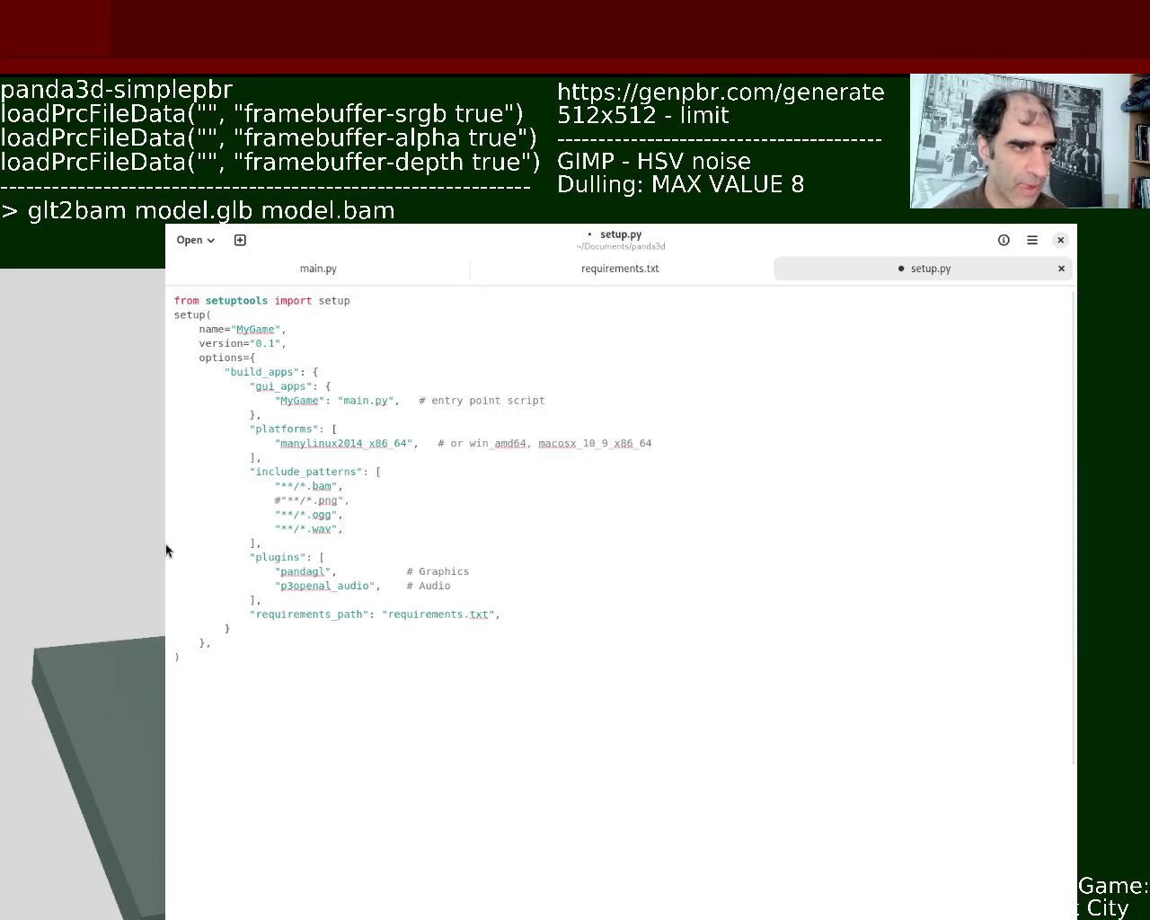
key(ctrl+s)
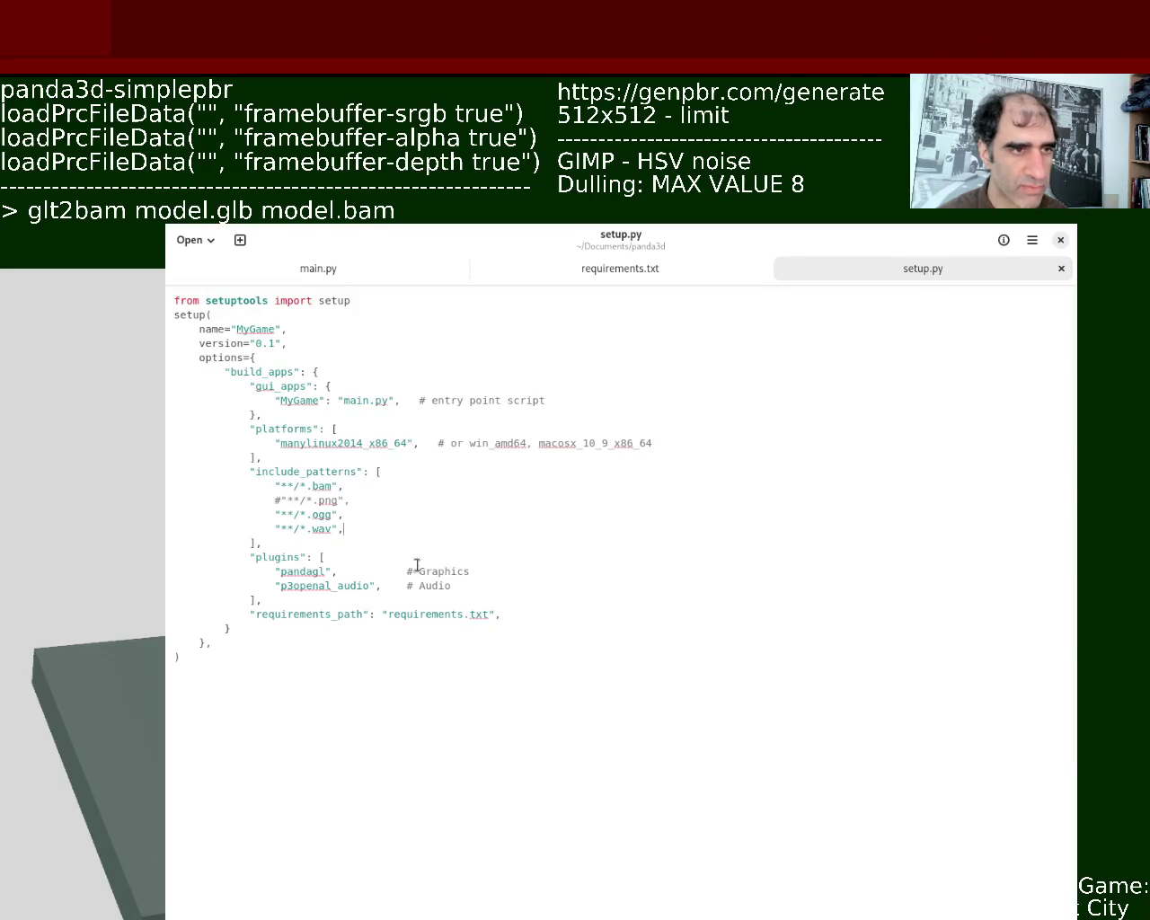
Review the MyGame app name, pandagl and p3openal_audio plugins, and requirements_path in setup.py
double_click(295, 401)
click(358, 434)
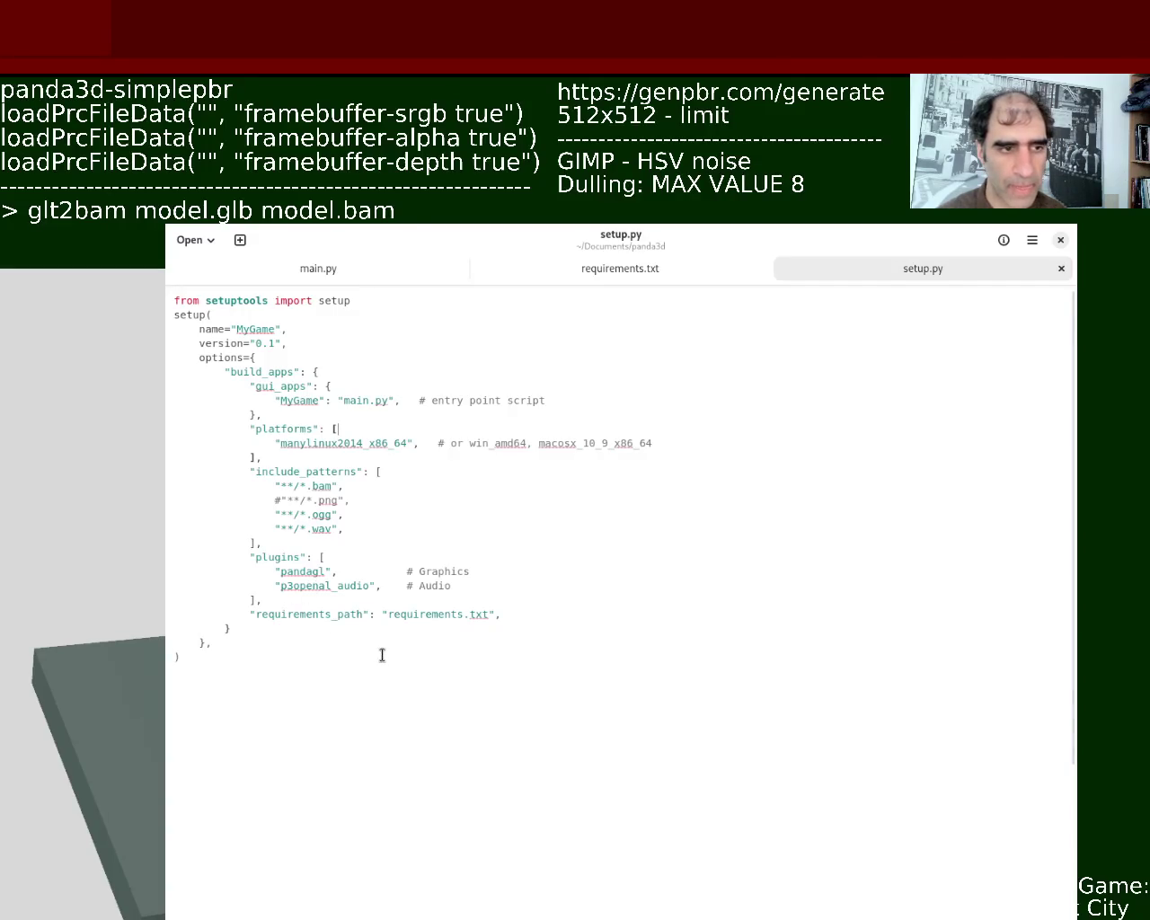
triple_click(310, 572)
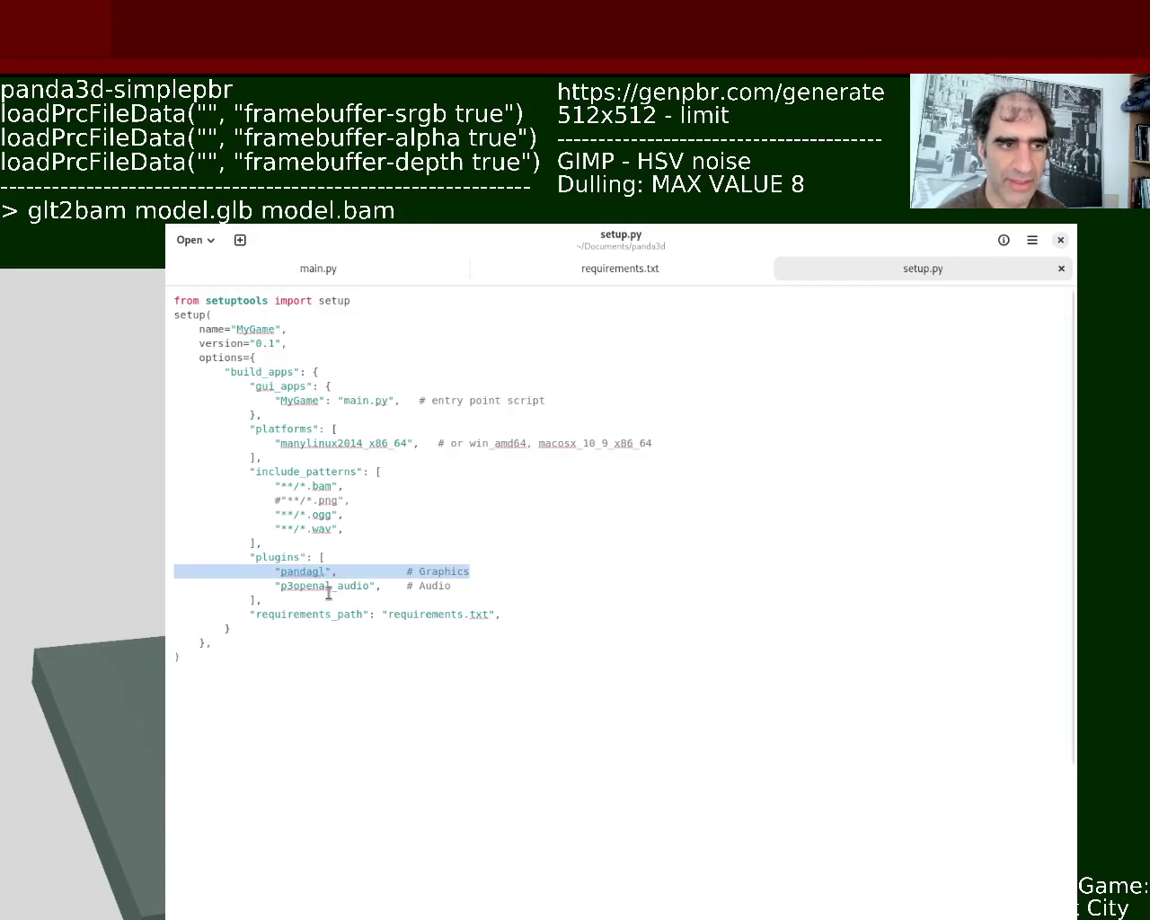
triple_click(329, 589)
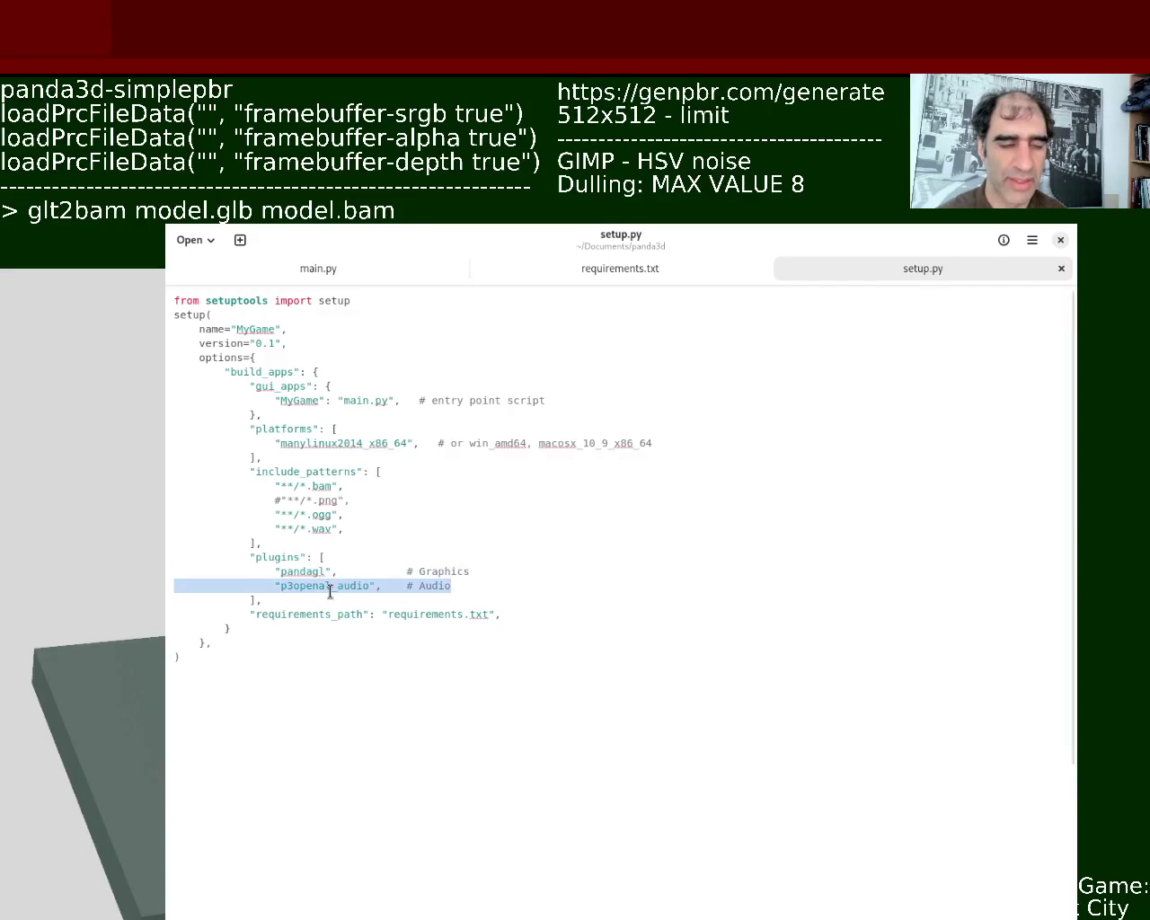
click(381, 626)
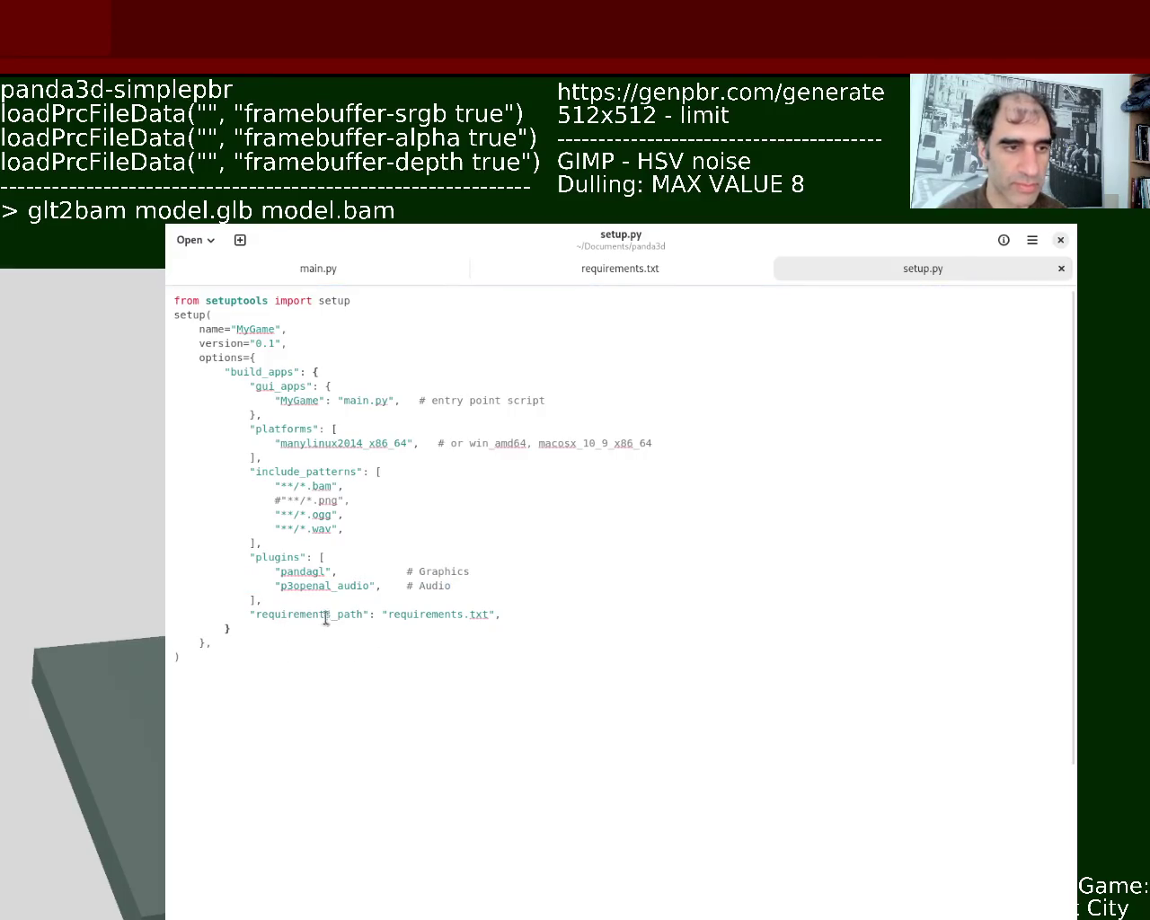
double_click(283, 613)
double_click(427, 613)
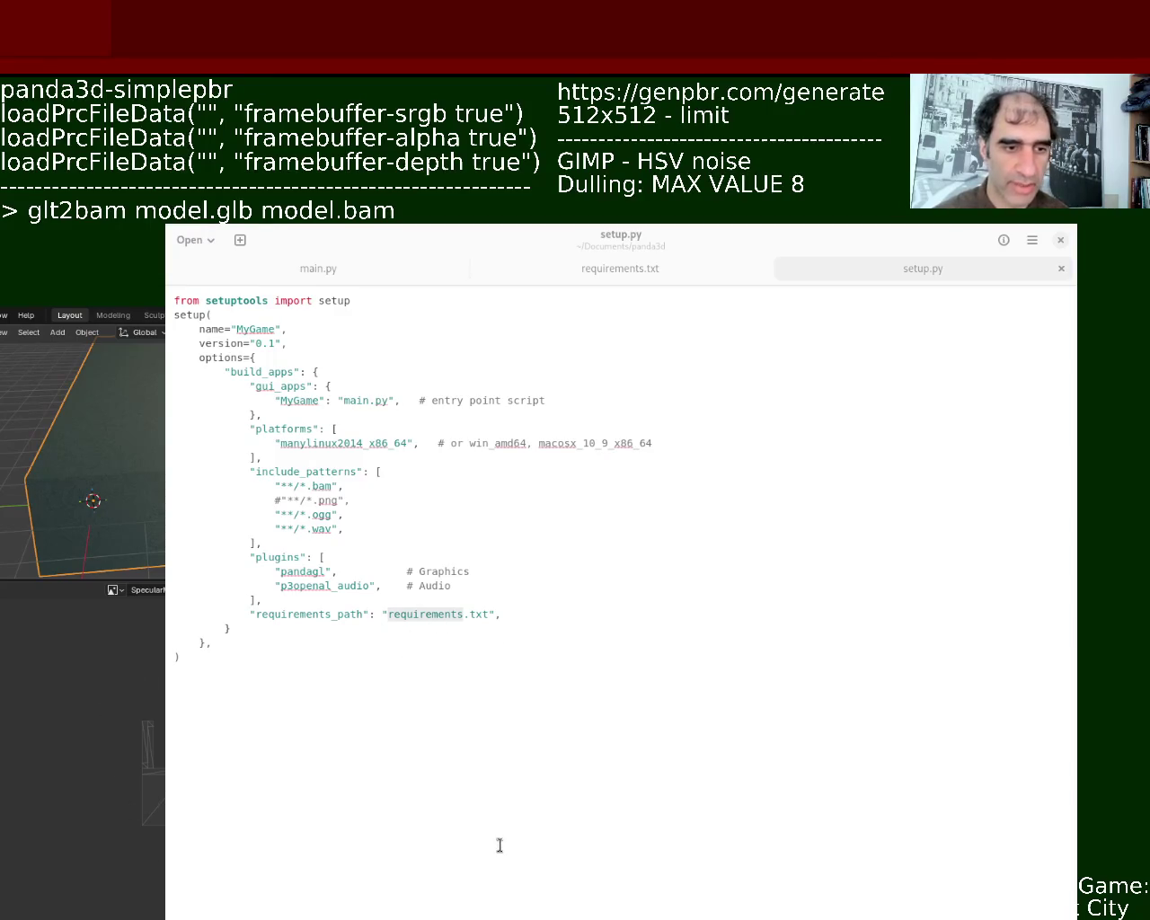
click(499, 843)
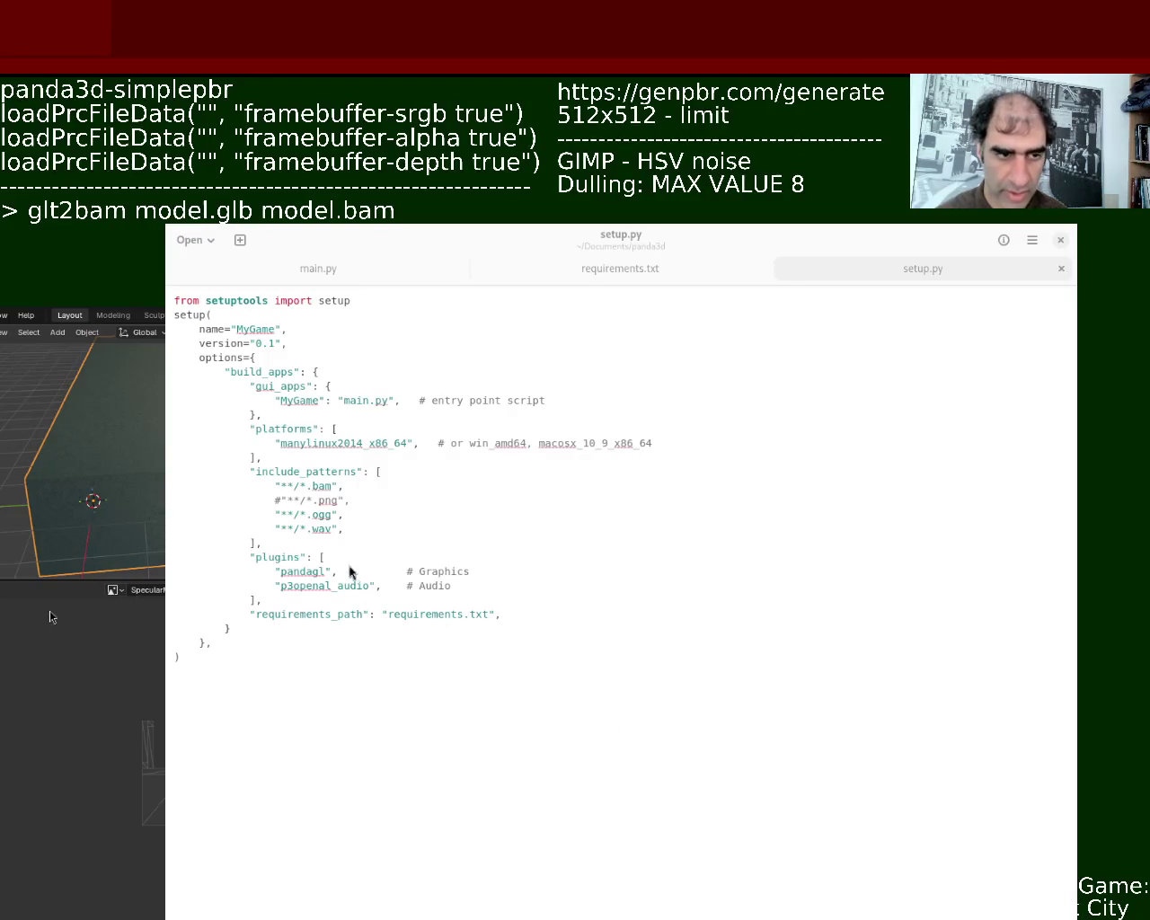
key(alt+Tab)
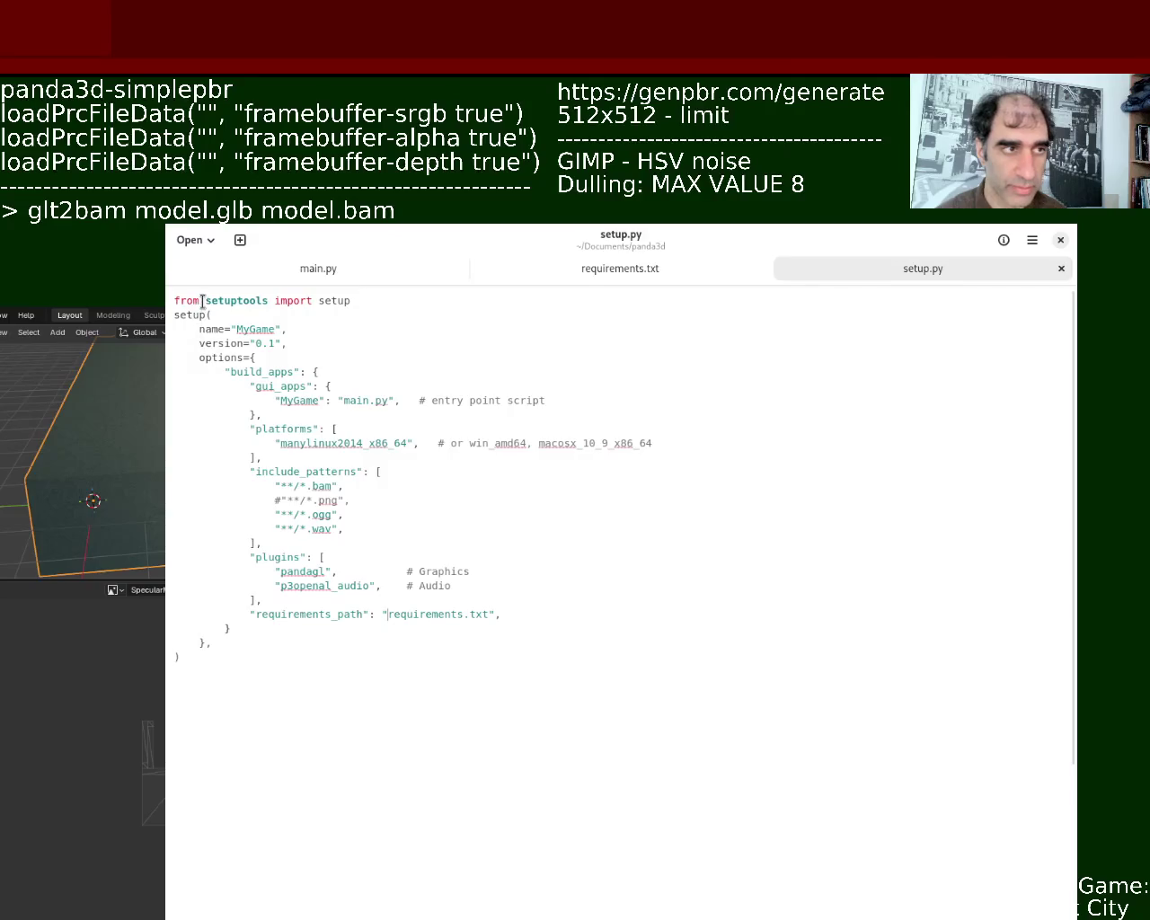
double_click(212, 301)
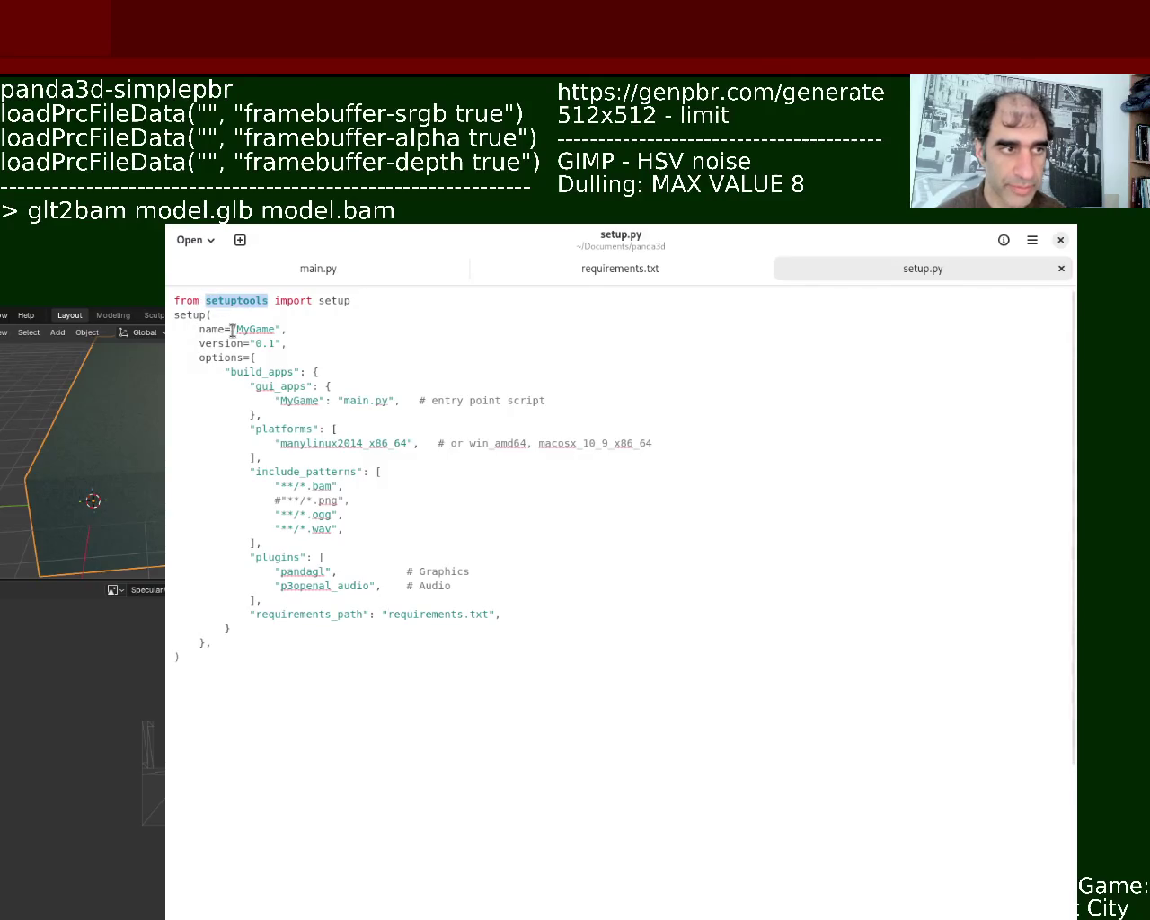
click(102, 722)
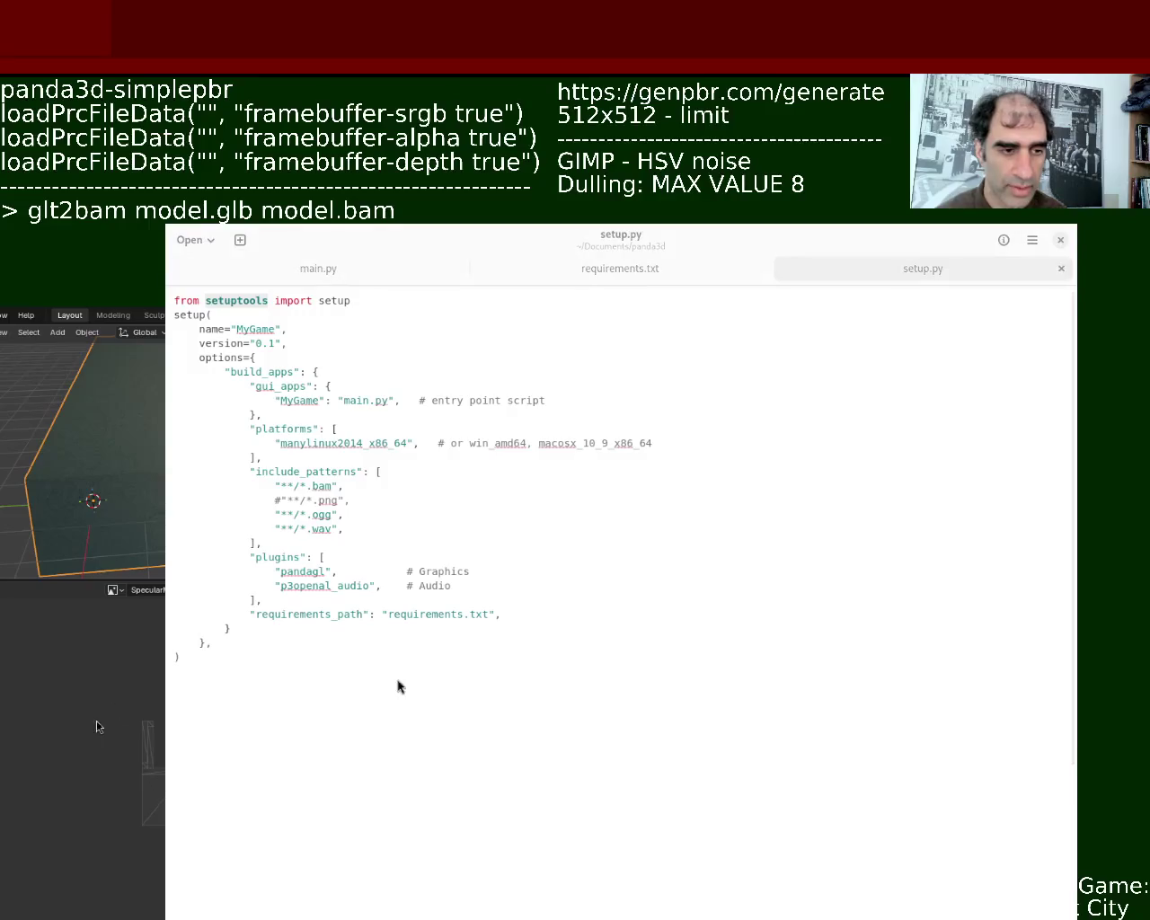
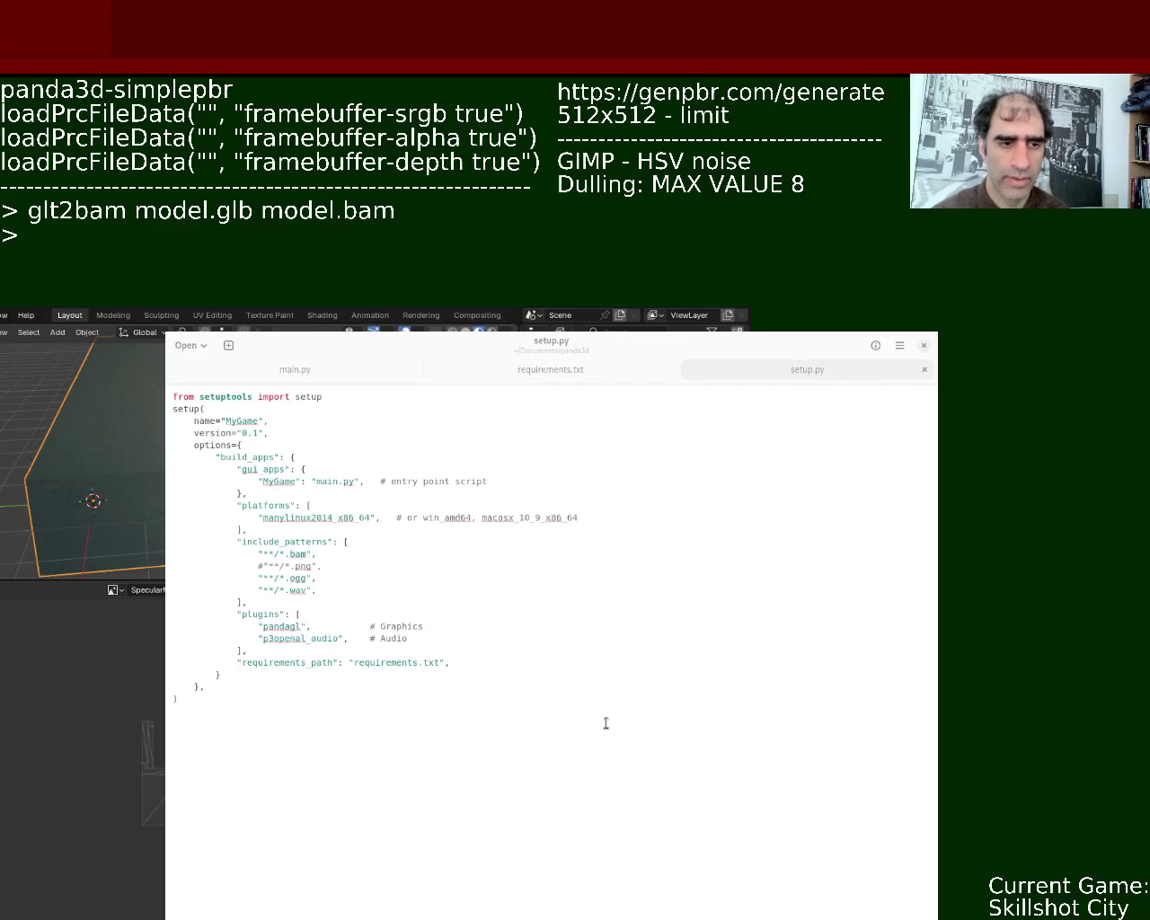
Enter 'python3 setup.py build_apps' as a new notes line under the glt2bam command
text(p)
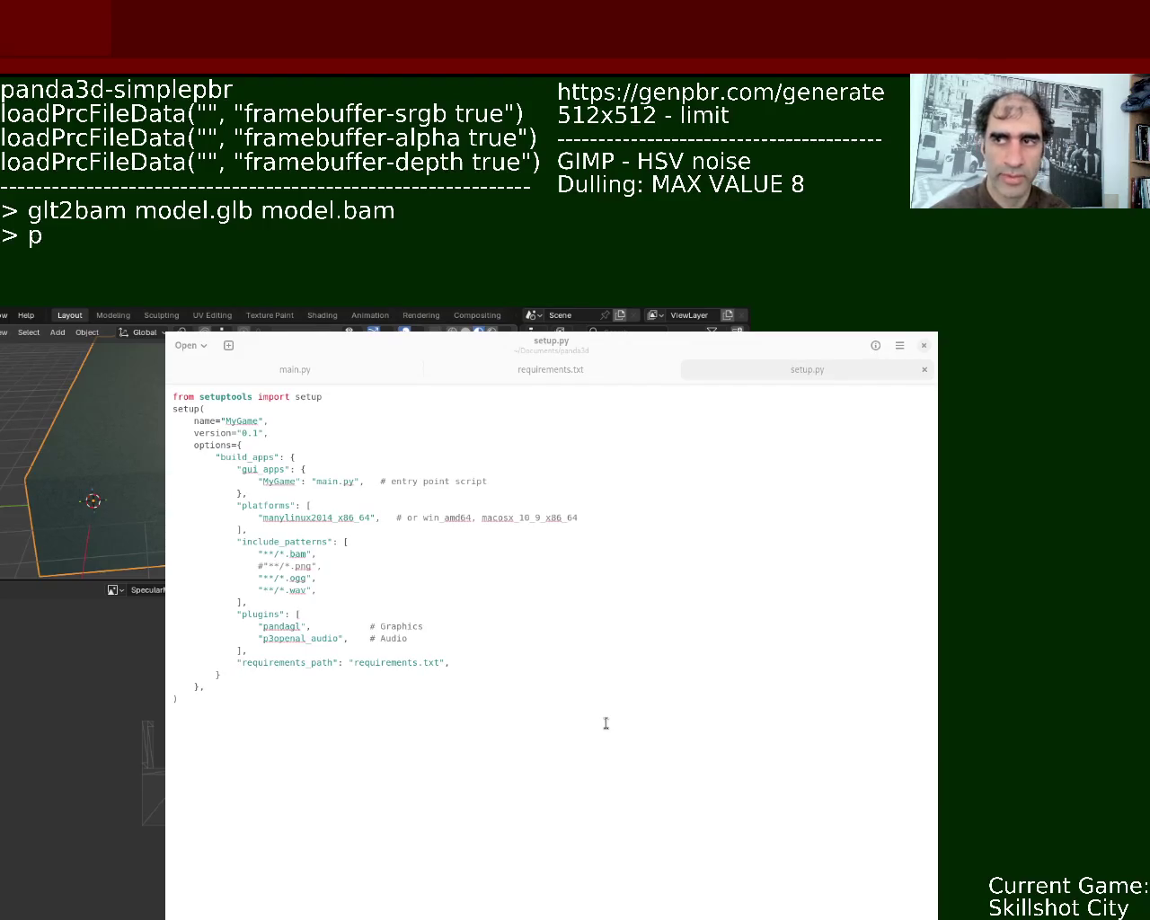
text(ython3 setupo)
key(BackSpace)
key(BackSpace)
text(p.yp)
key(BackSpace)
key(BackSpace)
text(py)
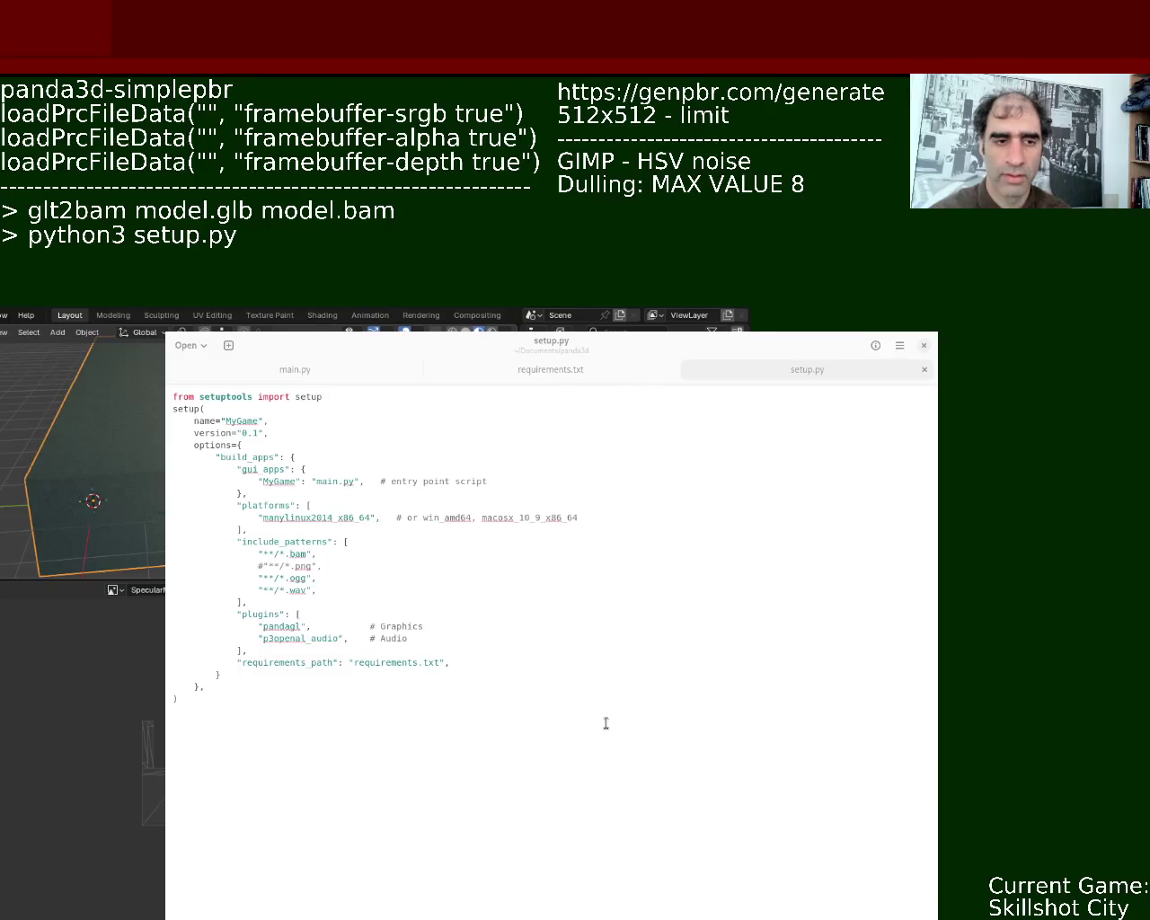
text( build_a)
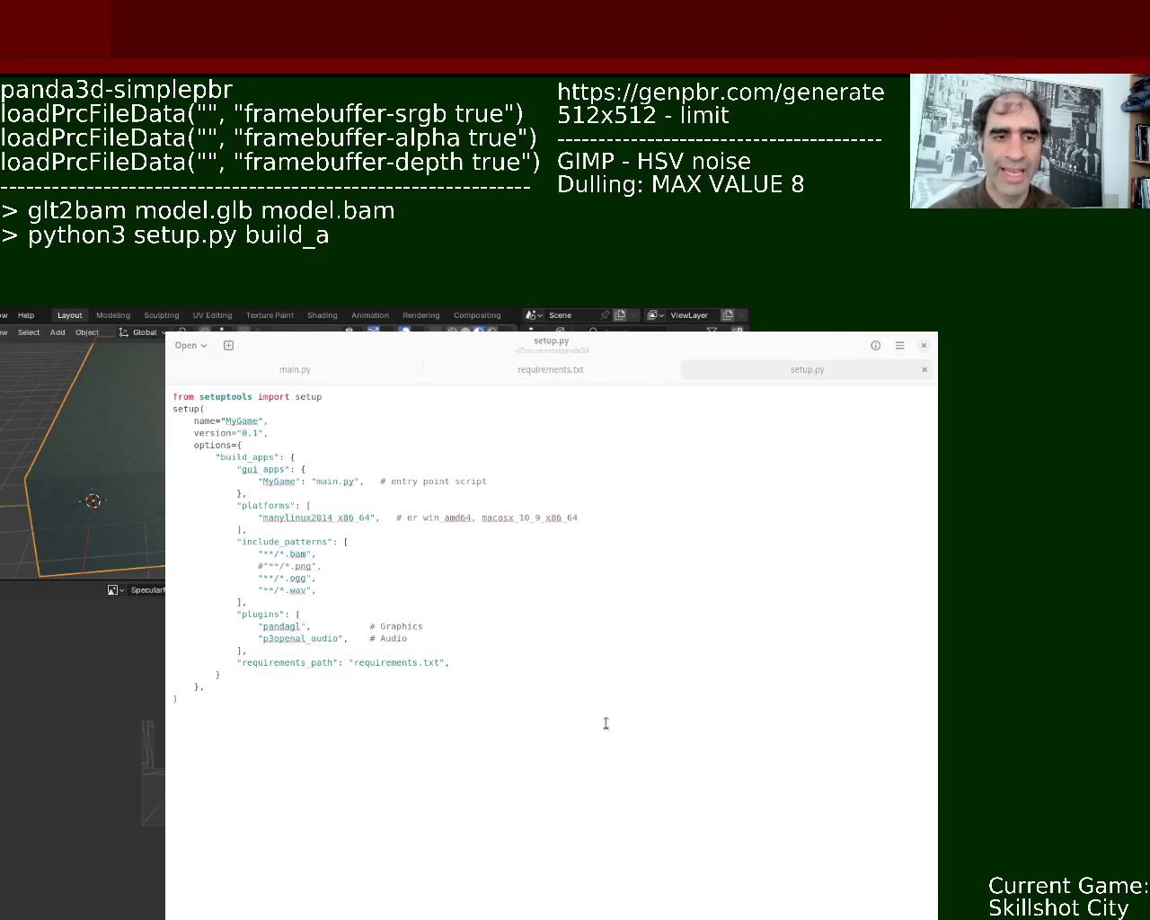
text(pps)
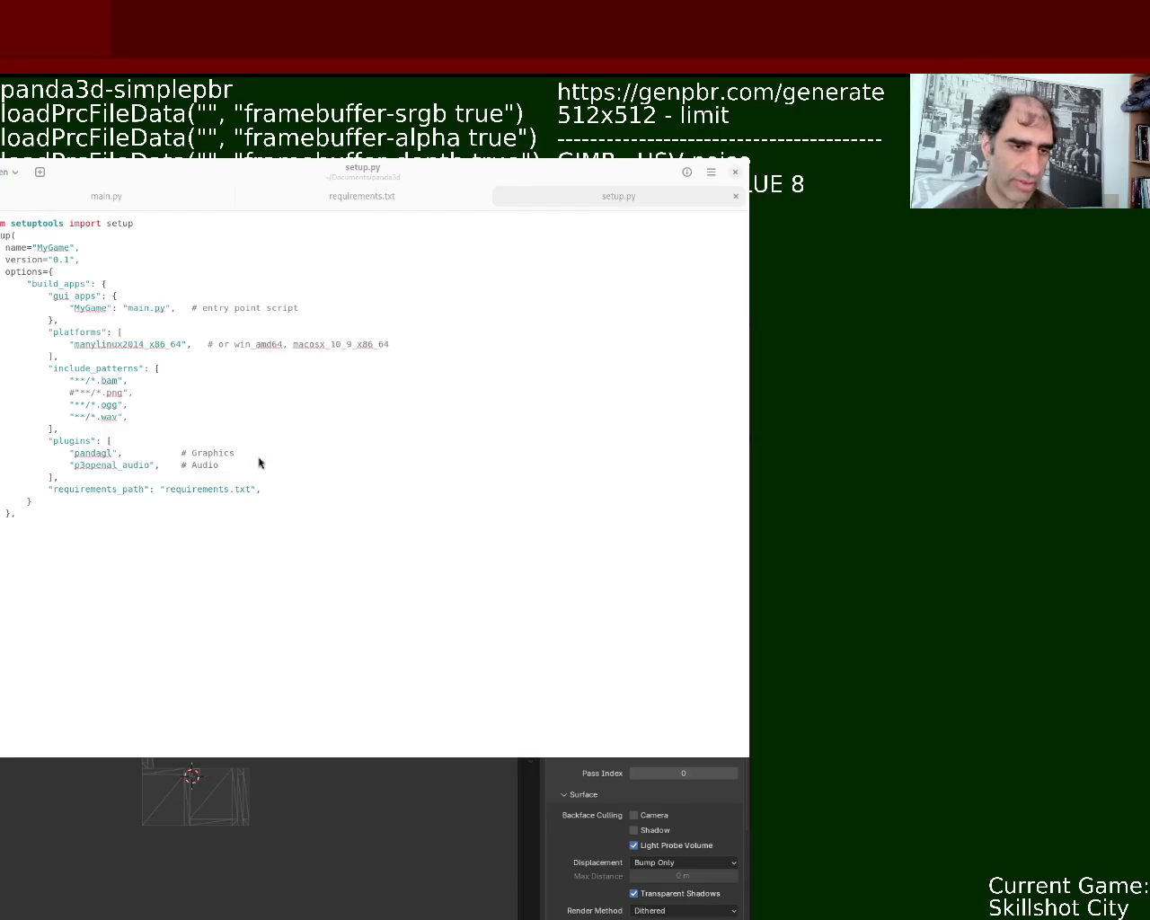
mouse_move(256, 453)
super+mouse_down()
mouse_move(628, 415)
mouse_move(634, 489)
super+mouse_up()
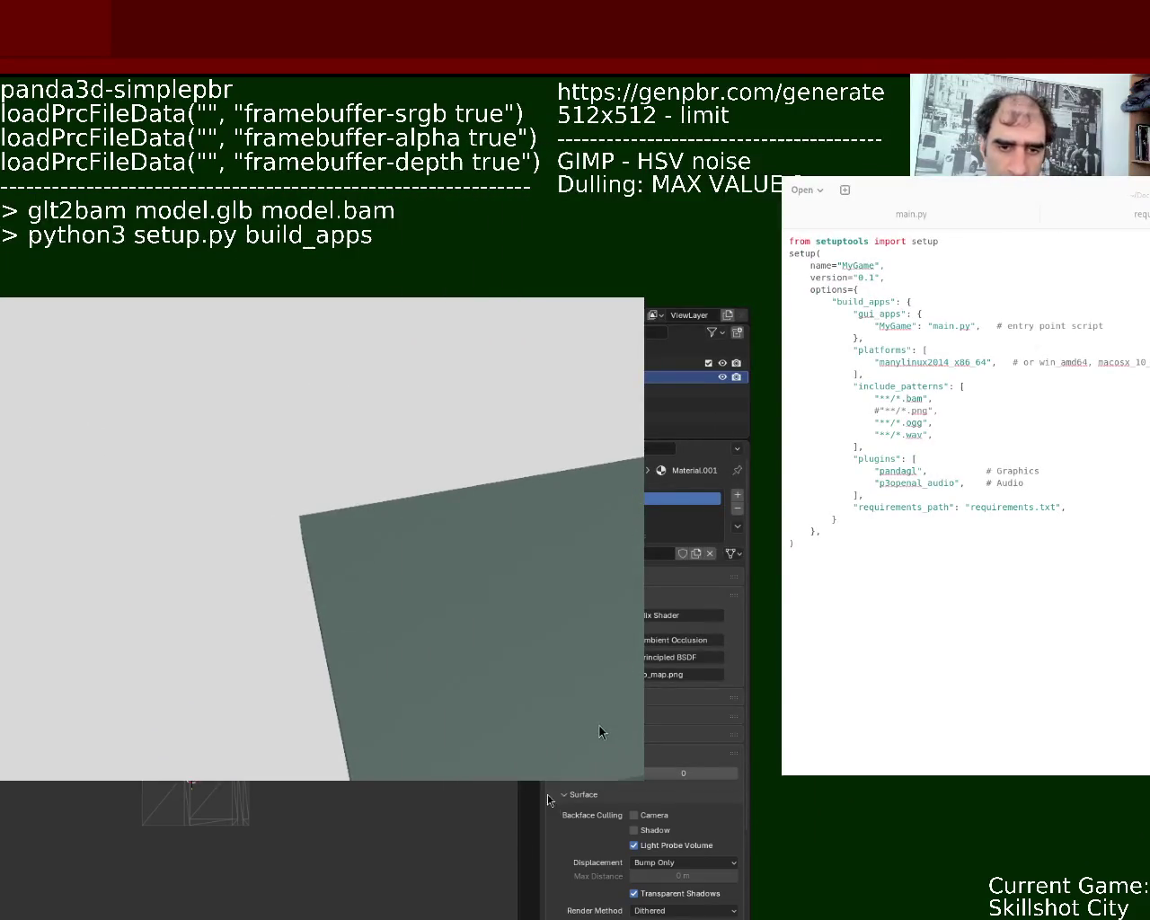
Orbit the green noise-textured panel to inspect its left edge, then turn a corner leftward
scroll(442, 557, down, 5)
scroll(428, 549, up, 3)
mouse_move(411, 541)
middle_down()
mouse_move(500, 616)
mouse_move(542, 721)
middle_up()
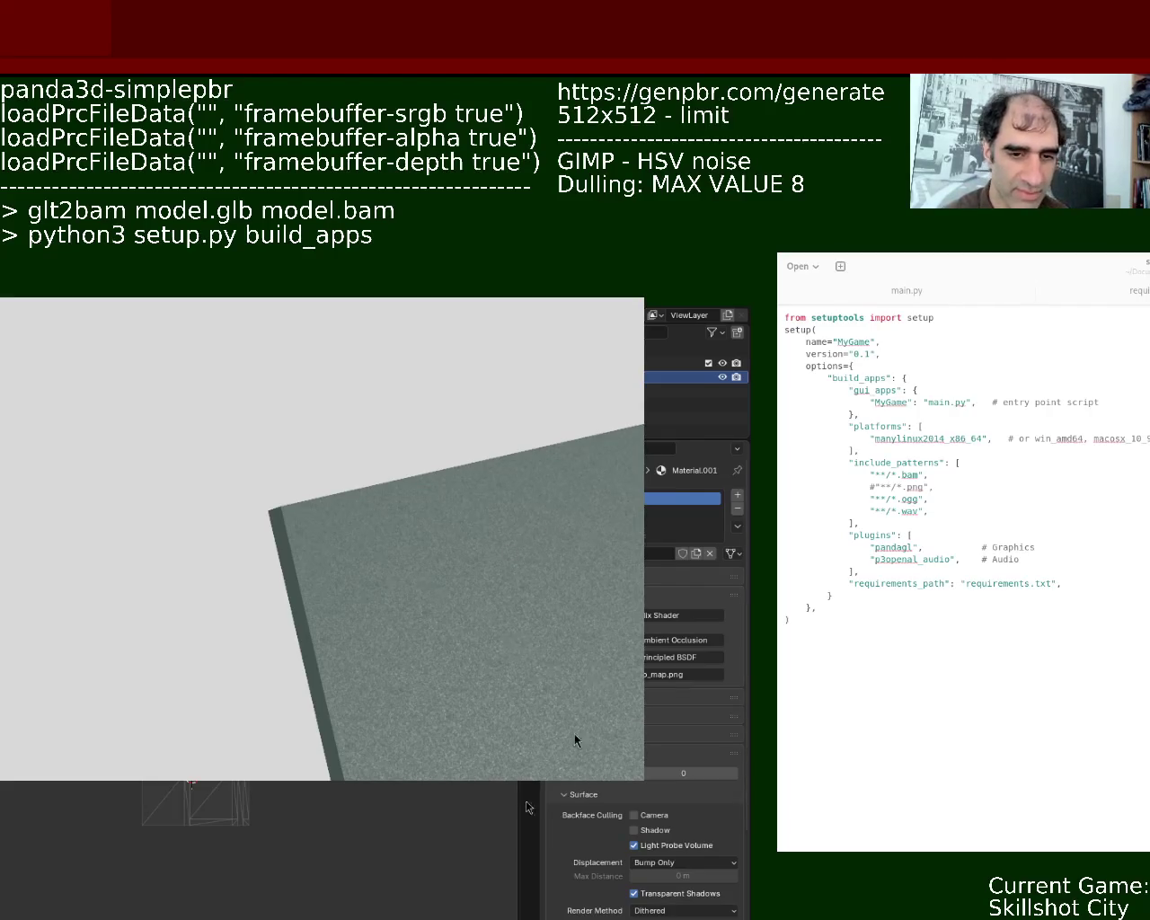
mouse_move(495, 664)
middle_down()
mouse_move(515, 597)
mouse_move(533, 619)
mouse_move(503, 478)
middle_up()
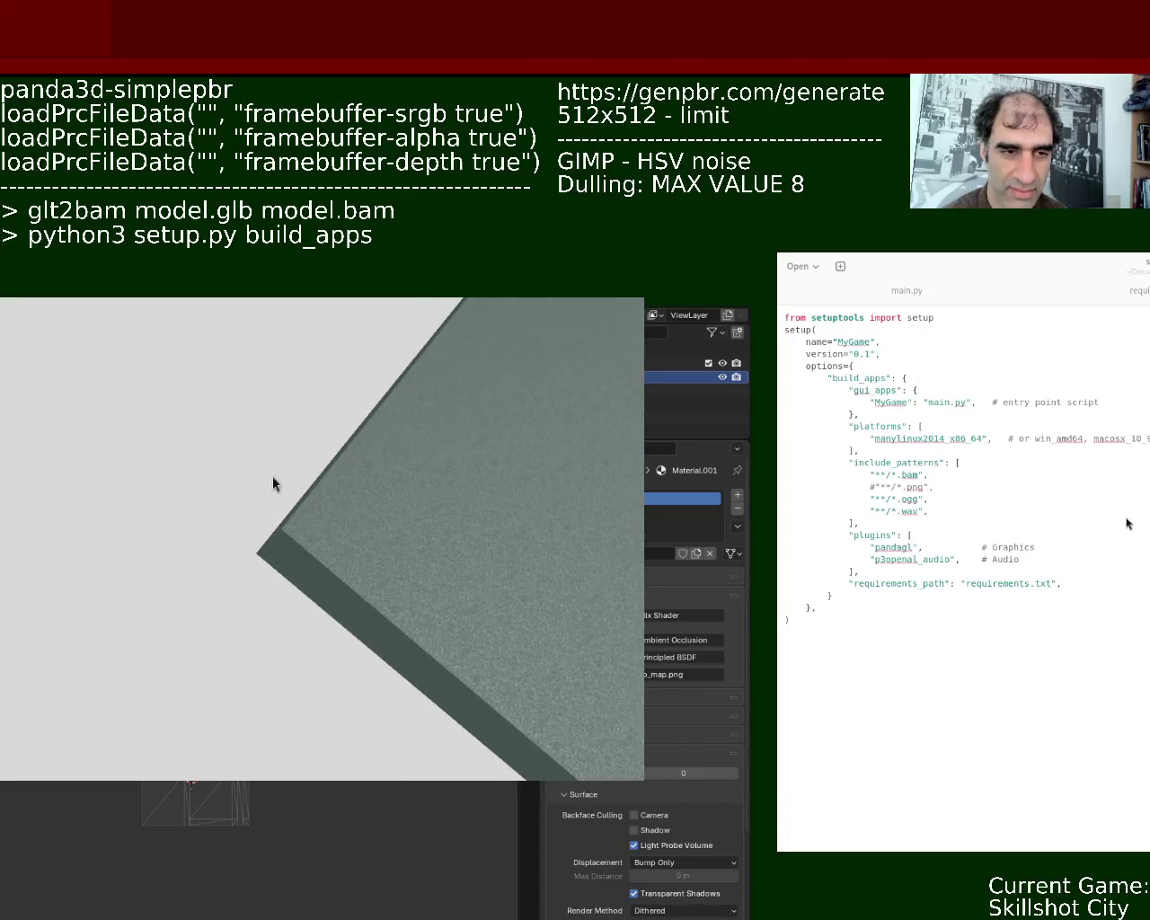